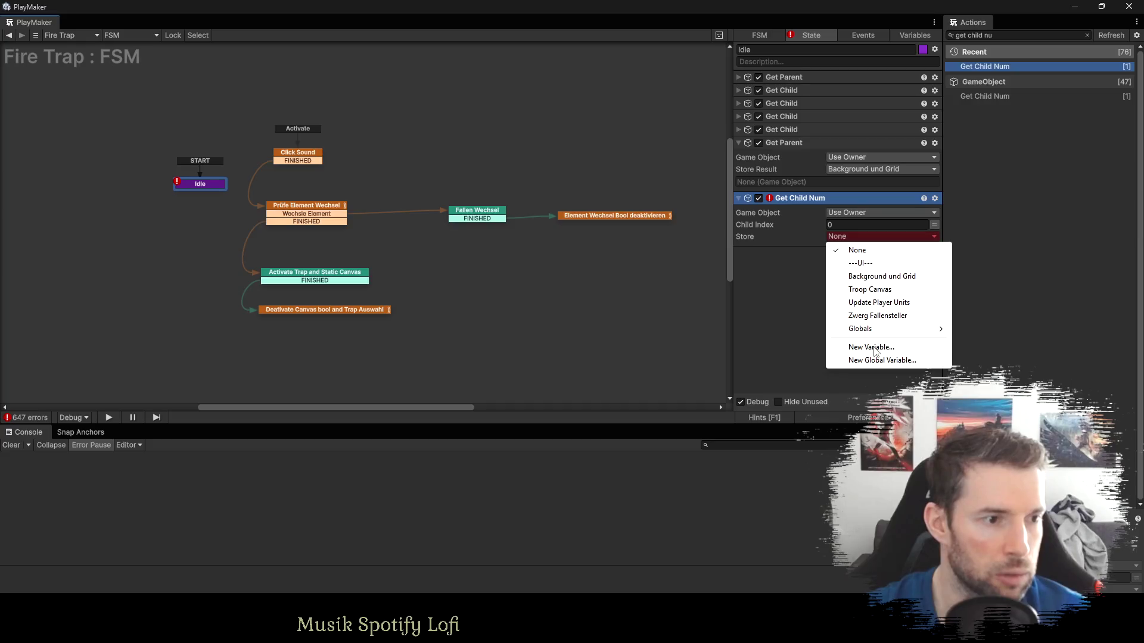
Store the first Get Child Num result (child 0) in a new Fire Trap variable.
{"action": "left_click", "coordinate": [873, 348]}
{"action": "type", "text": "Fire Trap"}
{"action": "key", "text": "Return"}
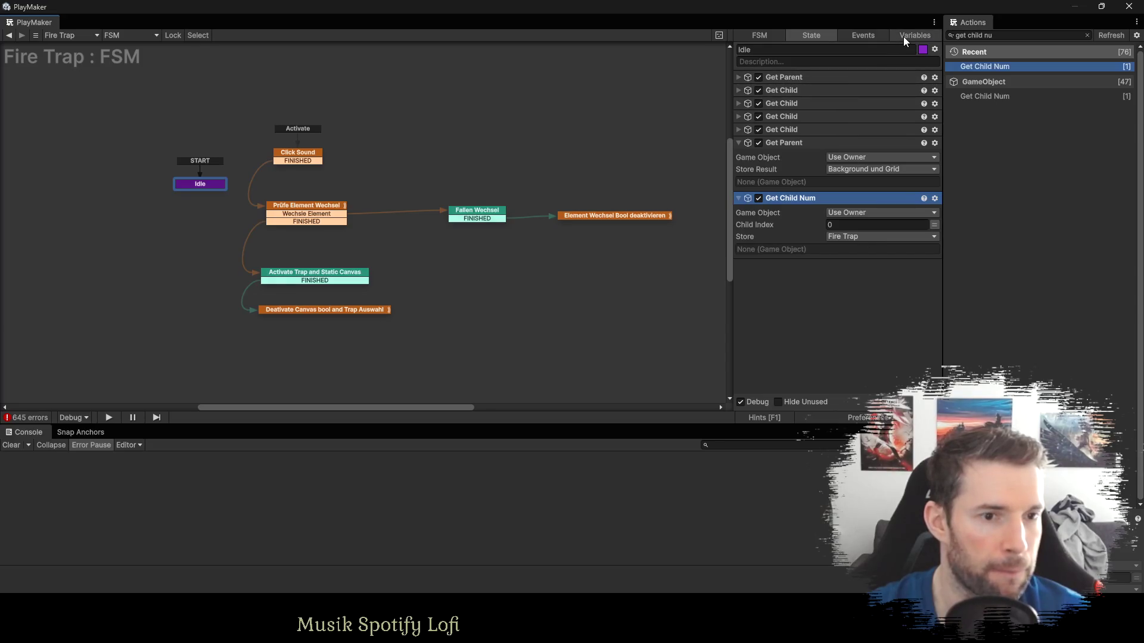
Duplicate Get Child Num with index 1, storing it in a new Cold Trap variable.
{"action": "left_click", "coordinate": [781, 203]}
{"action": "key", "text": "ctrl+c"}
{"action": "key", "text": "ctrl+v"}
{"action": "left_click", "coordinate": [846, 292]}
{"action": "type", "text": "1"}
{"action": "left_click", "coordinate": [845, 304]}
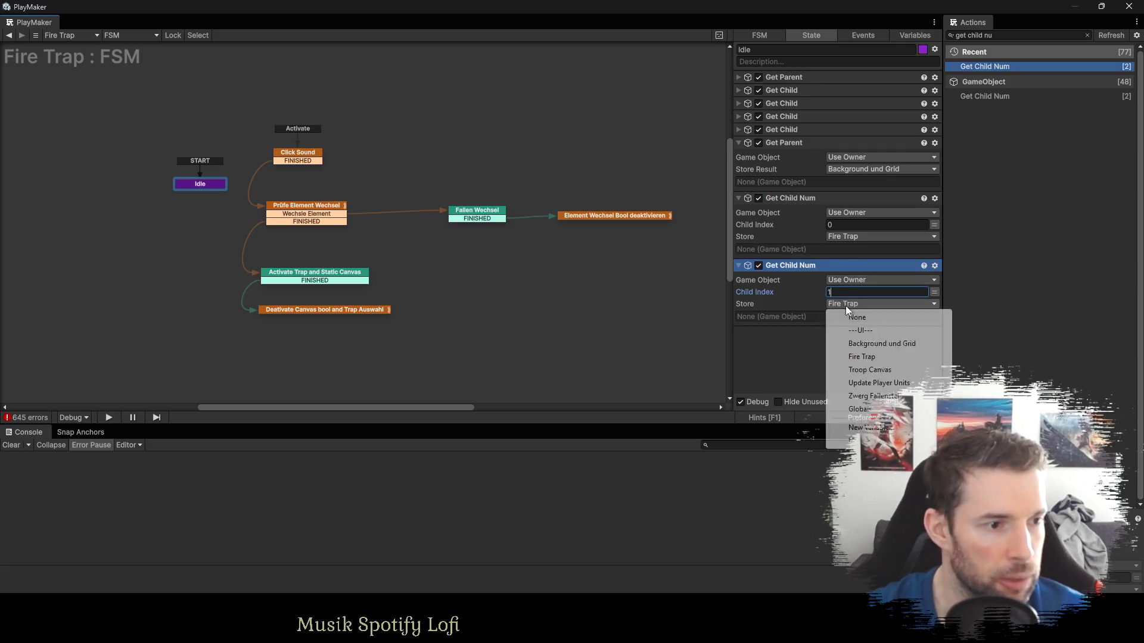
{"action": "left_click", "coordinate": [862, 426]}
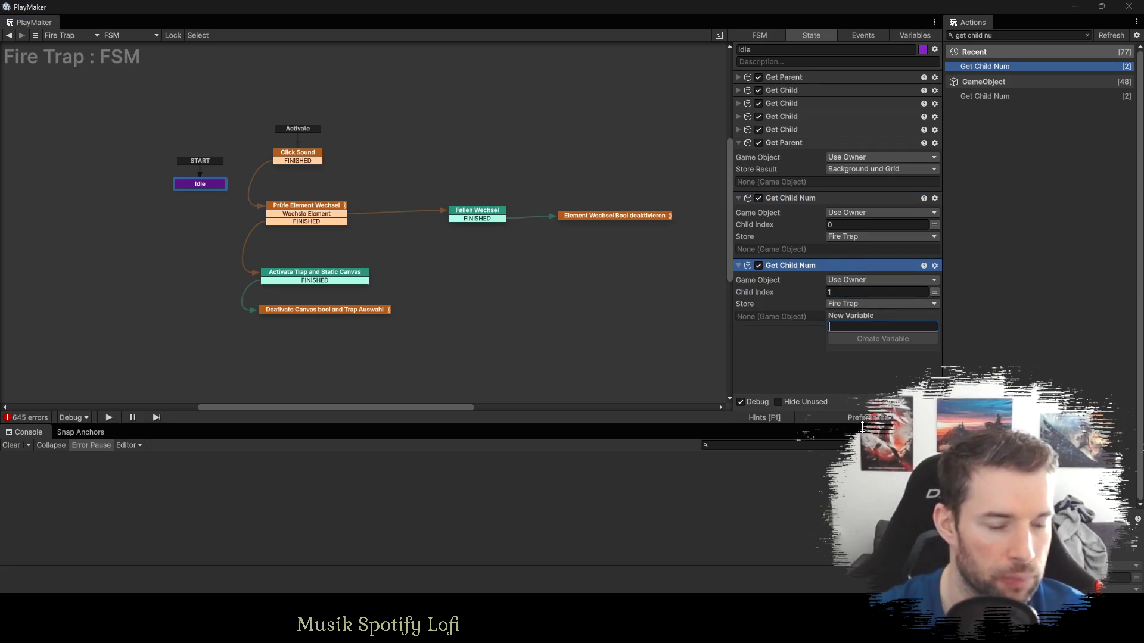
{"action": "type", "text": "Cold Trap"}
{"action": "key", "text": "Return"}
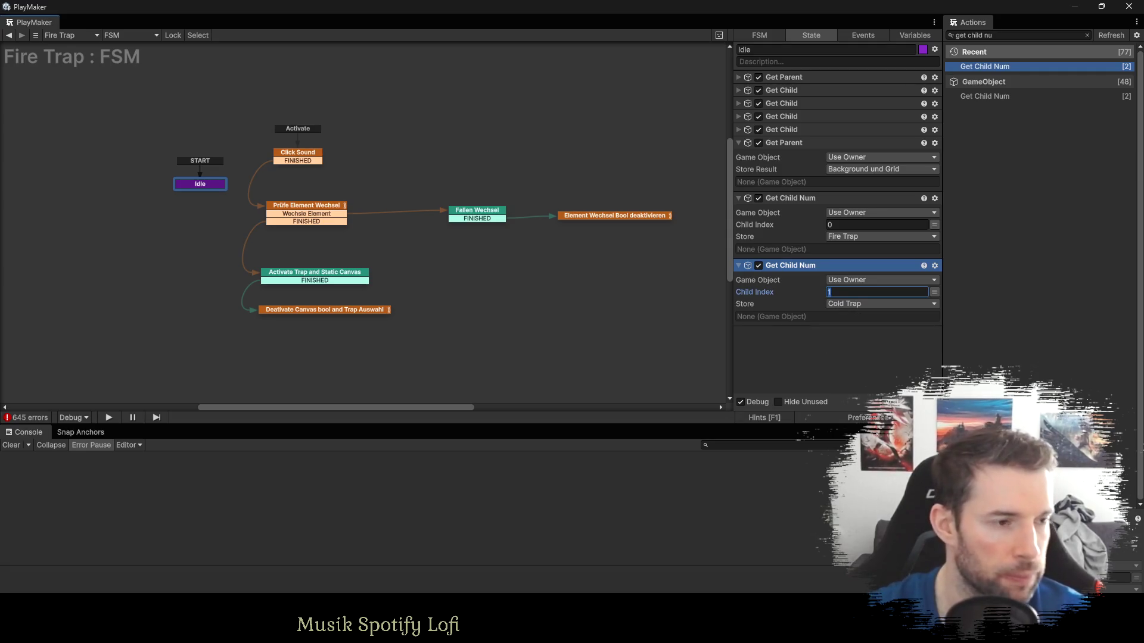
Duplicate both actions for indices 2 and 3, storing them in new Wind Trap and Earth Trap variables.
{"action": "left_click", "coordinate": [768, 198], "text": "shift"}
{"action": "key", "text": "ctrl+c"}
{"action": "key", "text": "ctrl+v"}
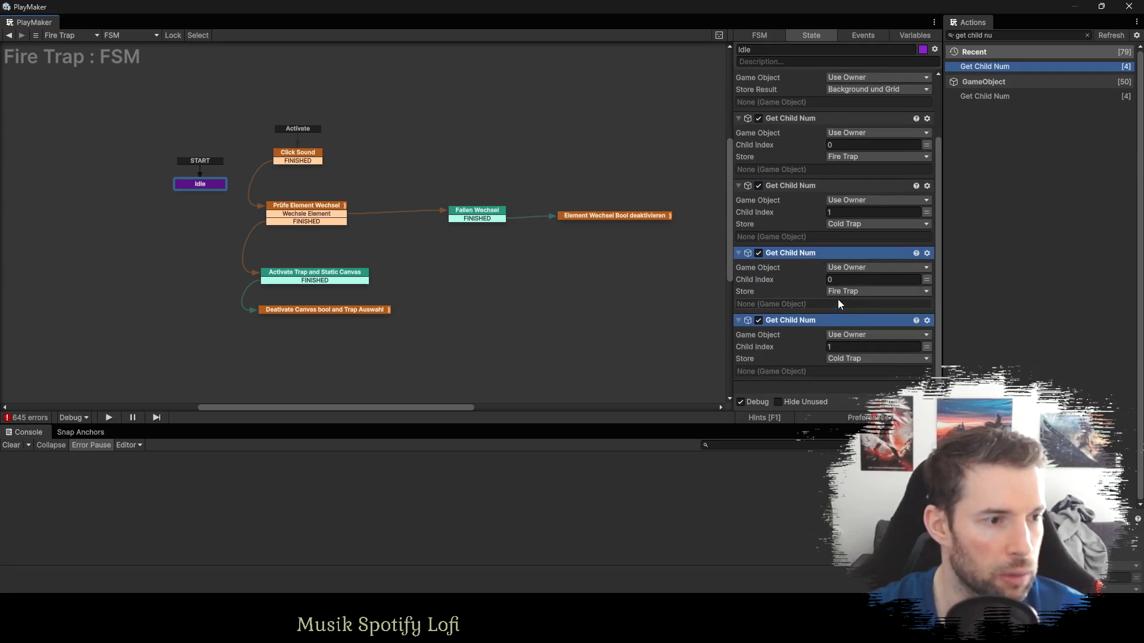
{"action": "type", "text": "2"}
{"action": "left_click", "coordinate": [842, 290]}
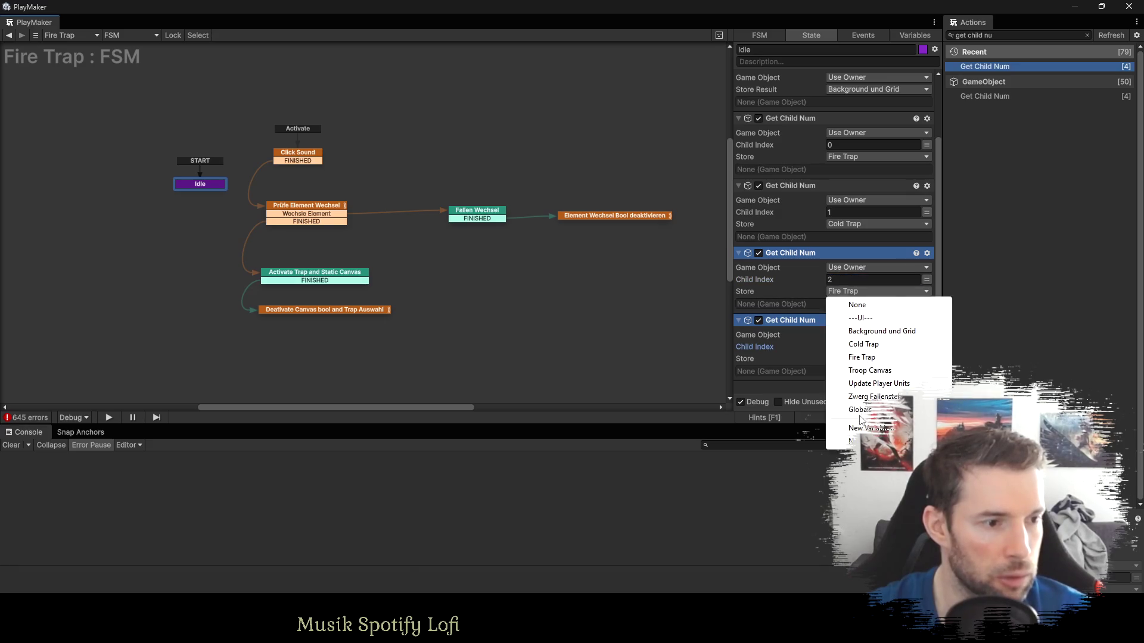
{"action": "left_click", "coordinate": [861, 428]}
{"action": "type", "text": "Wind"}
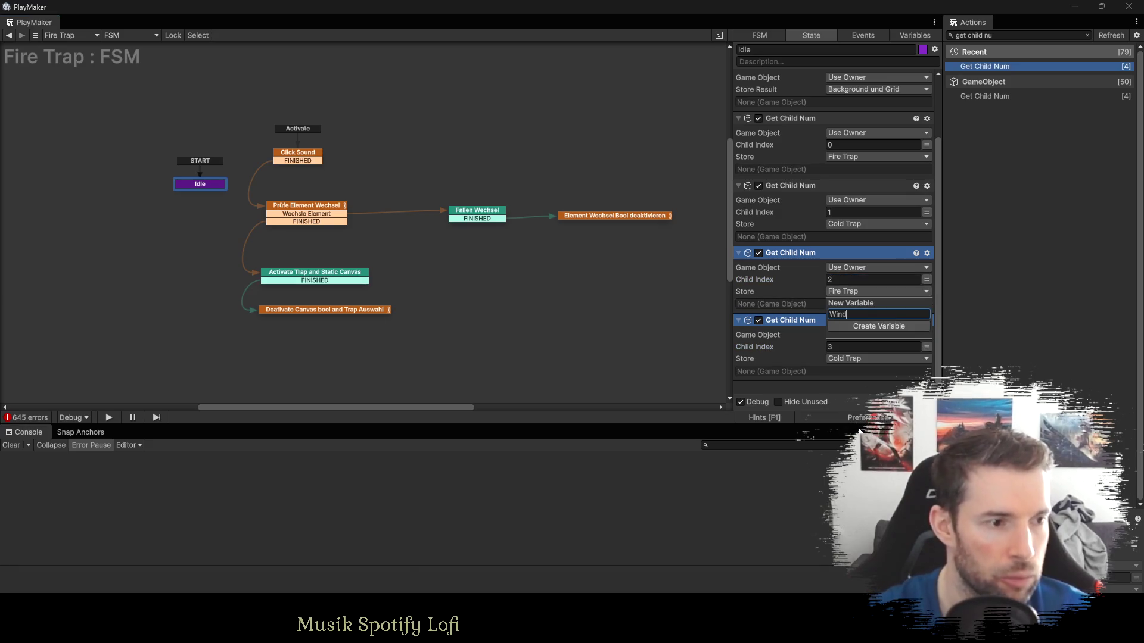
{"action": "type", "text": " Trap"}
{"action": "key", "text": "Return"}
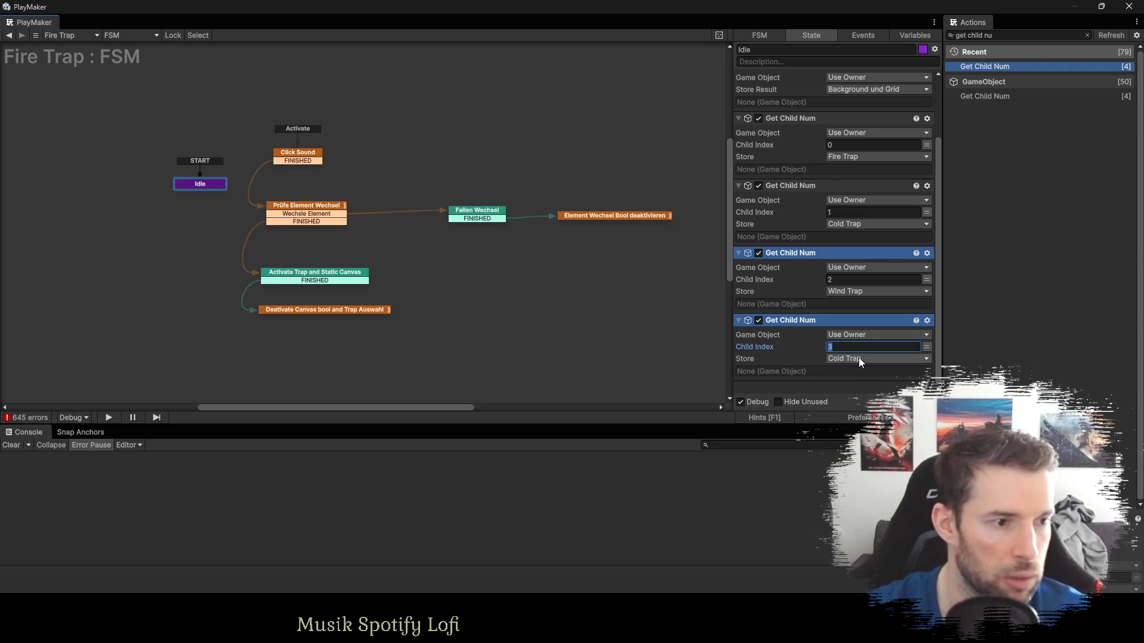
{"action": "left_click", "coordinate": [859, 358]}
{"action": "left_click", "coordinate": [861, 517]}
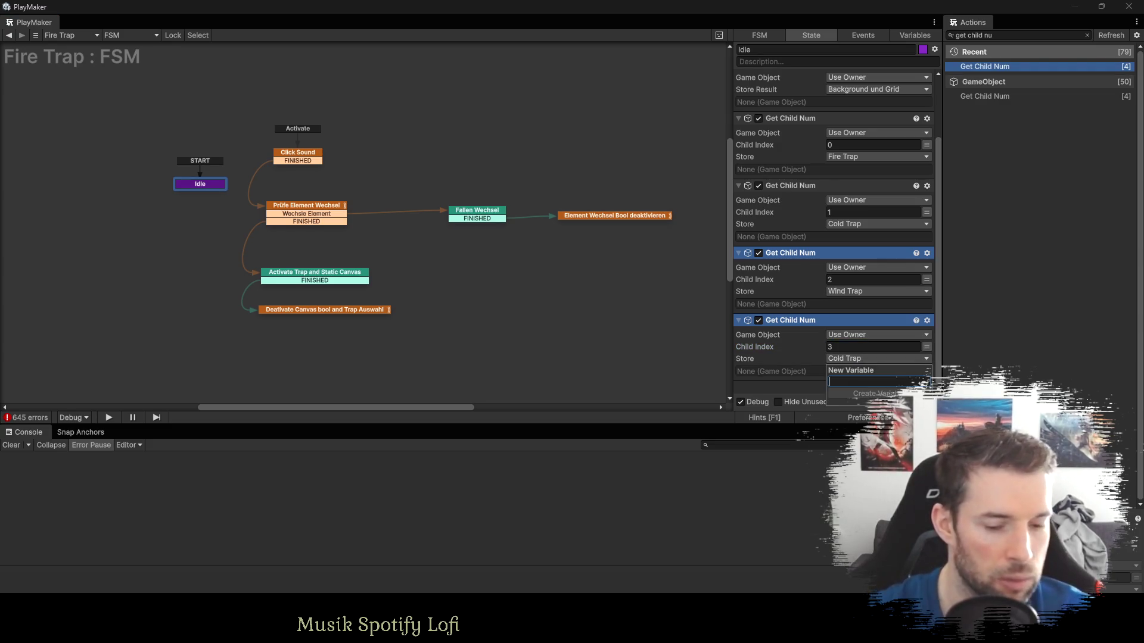
{"action": "type", "text": "Earth Trap"}
{"action": "key", "text": "Return"}
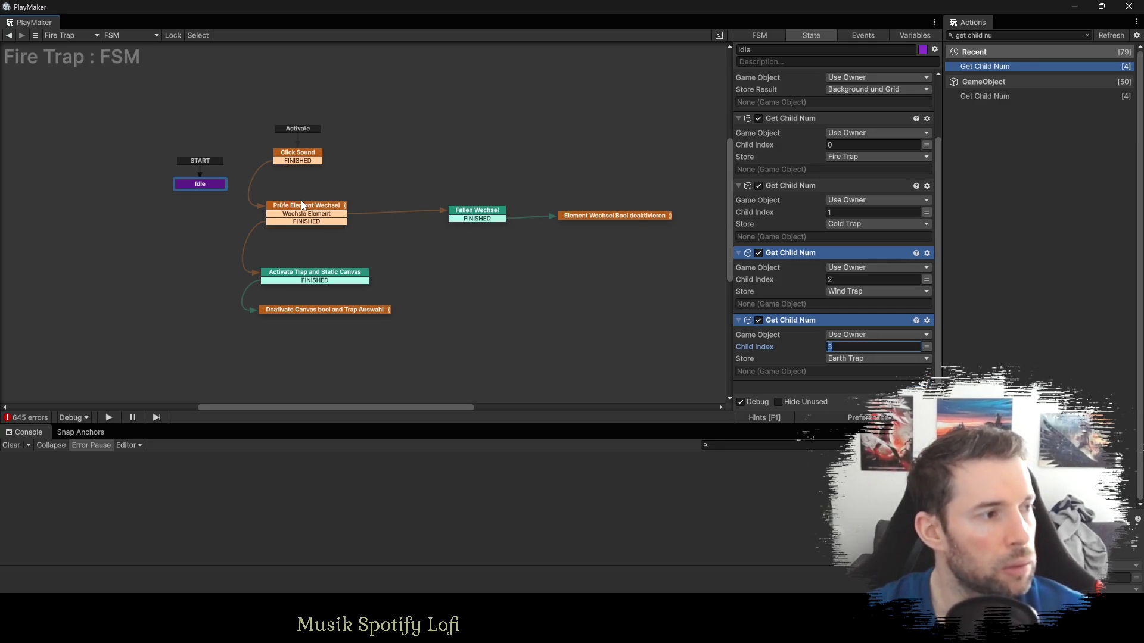
{"action": "scroll", "coordinate": [813, 241], "scroll_direction": "up", "scroll_amount": 3}
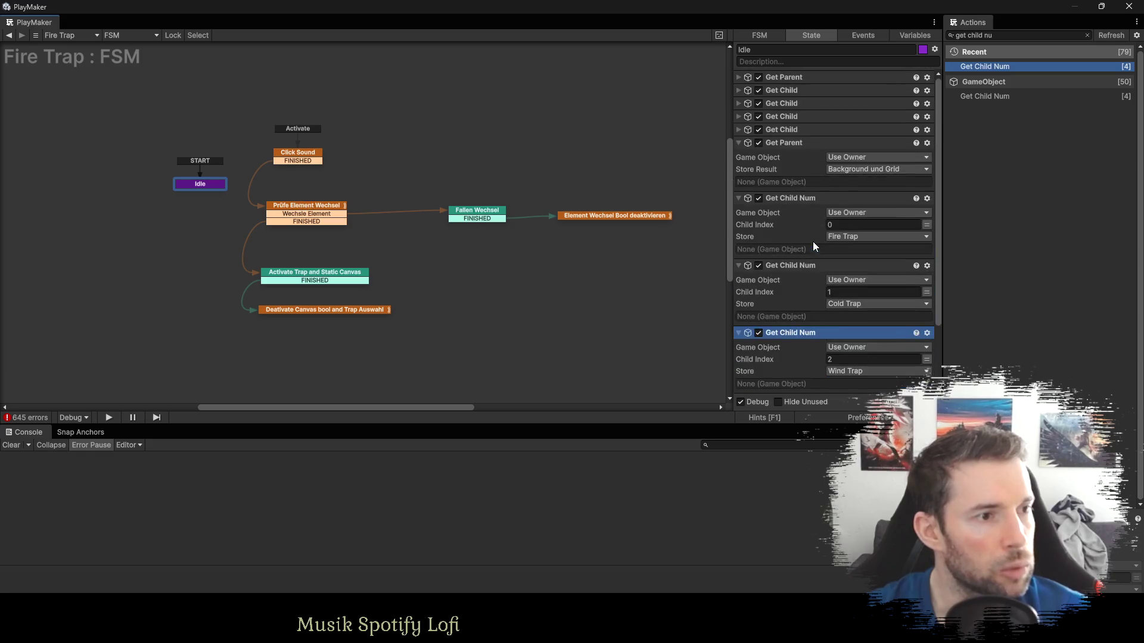
Collapse Idle's actions into a compact list and fold Create Troops in the Hierarchy.
{"action": "left_click", "coordinate": [739, 143]}
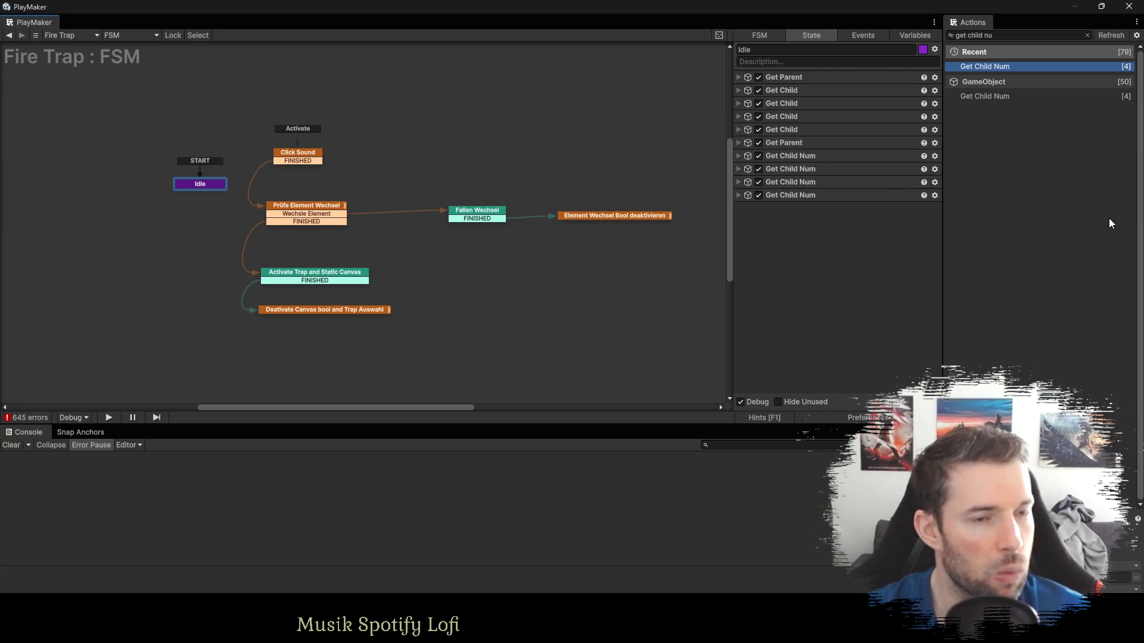
{"action": "key", "text": "alt+Tab"}
{"action": "left_click", "coordinate": [39, 145]}
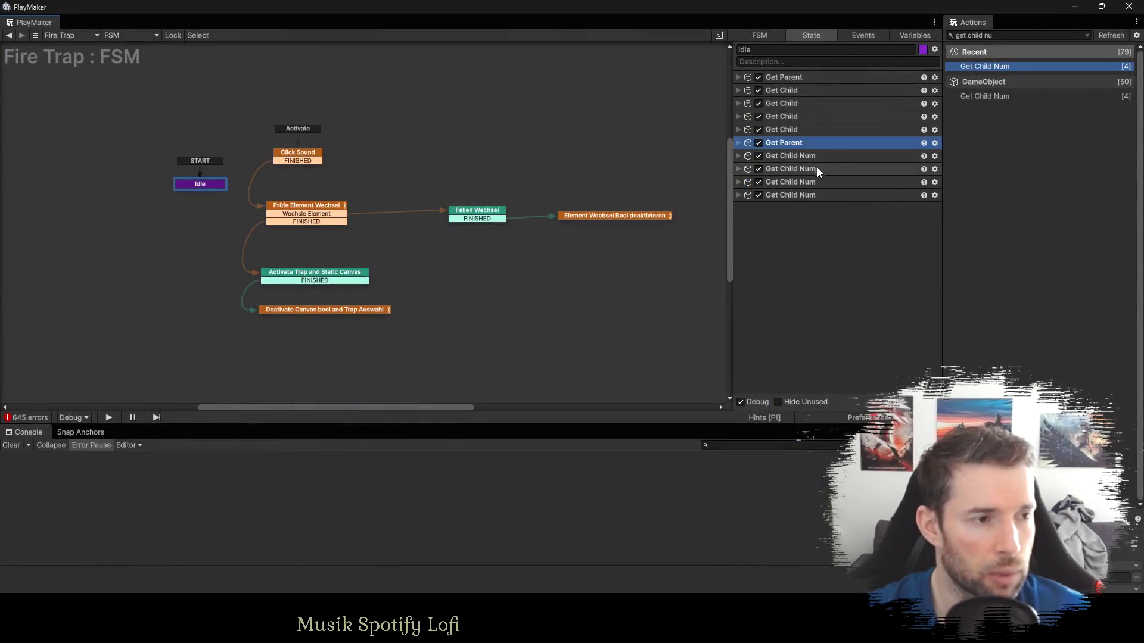
{"action": "left_click", "coordinate": [780, 155]}
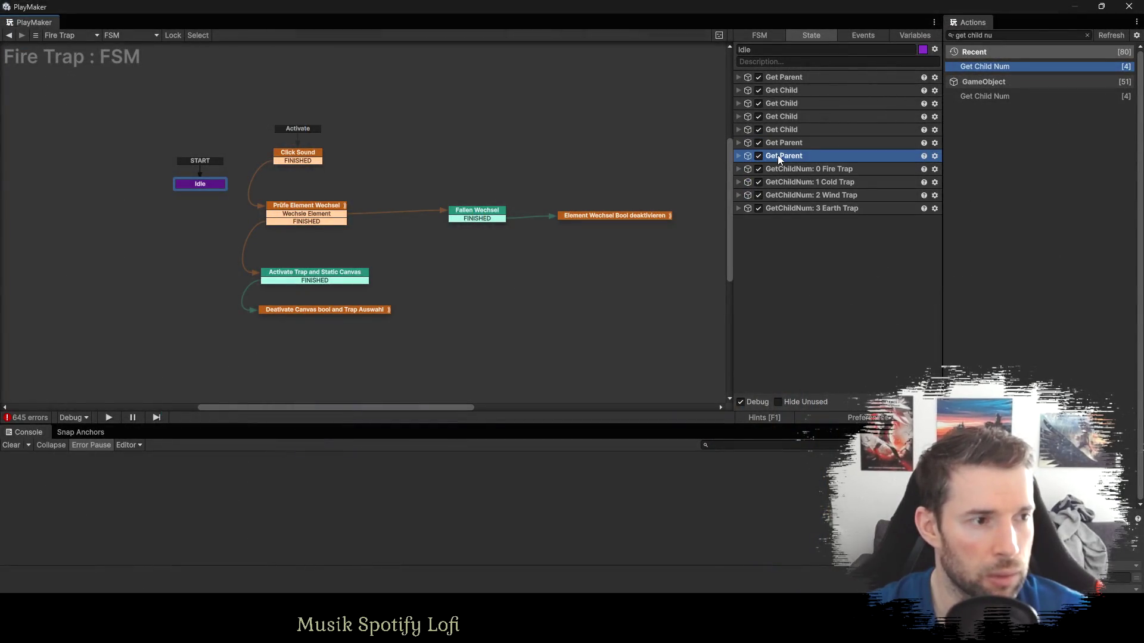
Move Get Parent below the Earth Trap action and point it at Fähigkeiten Manager.
{"action": "left_click_drag", "start_coordinate": [778, 157], "coordinate": [762, 252]}
{"action": "left_click", "coordinate": [738, 208]}
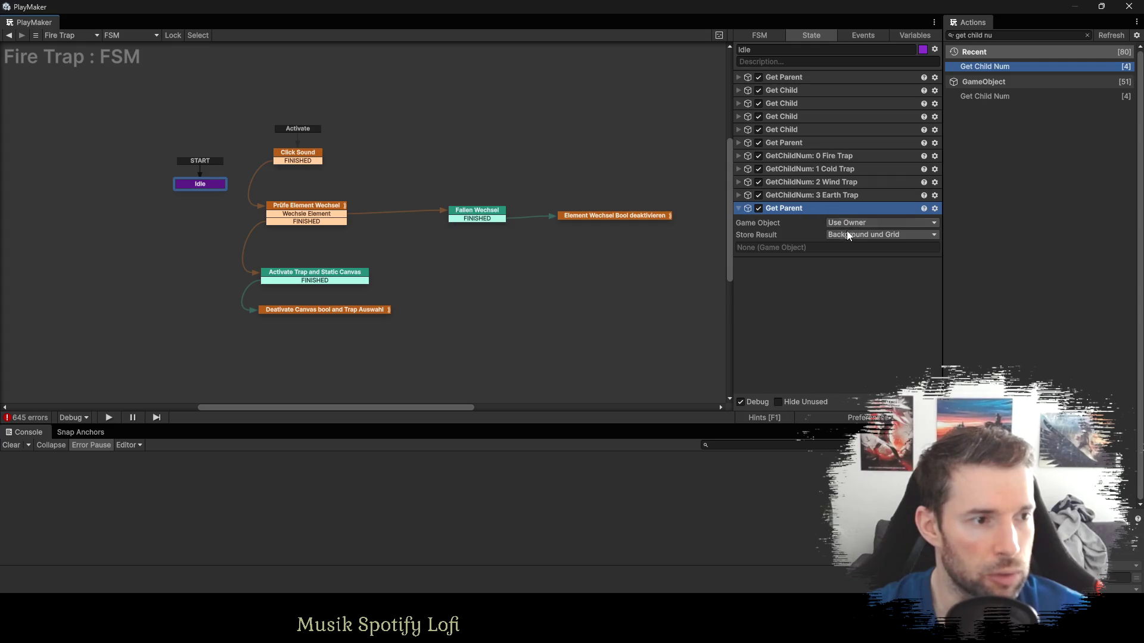
{"action": "left_click", "coordinate": [846, 235]}
{"action": "left_click", "coordinate": [846, 223]}
{"action": "left_click", "coordinate": [880, 250]}
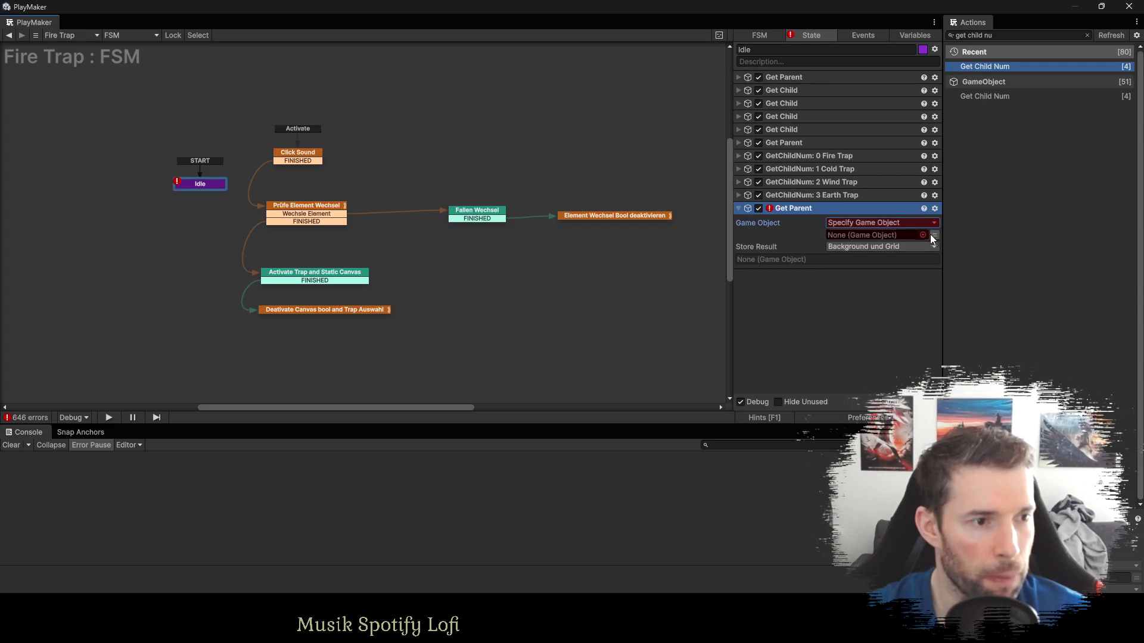
{"action": "left_click", "coordinate": [875, 234]}
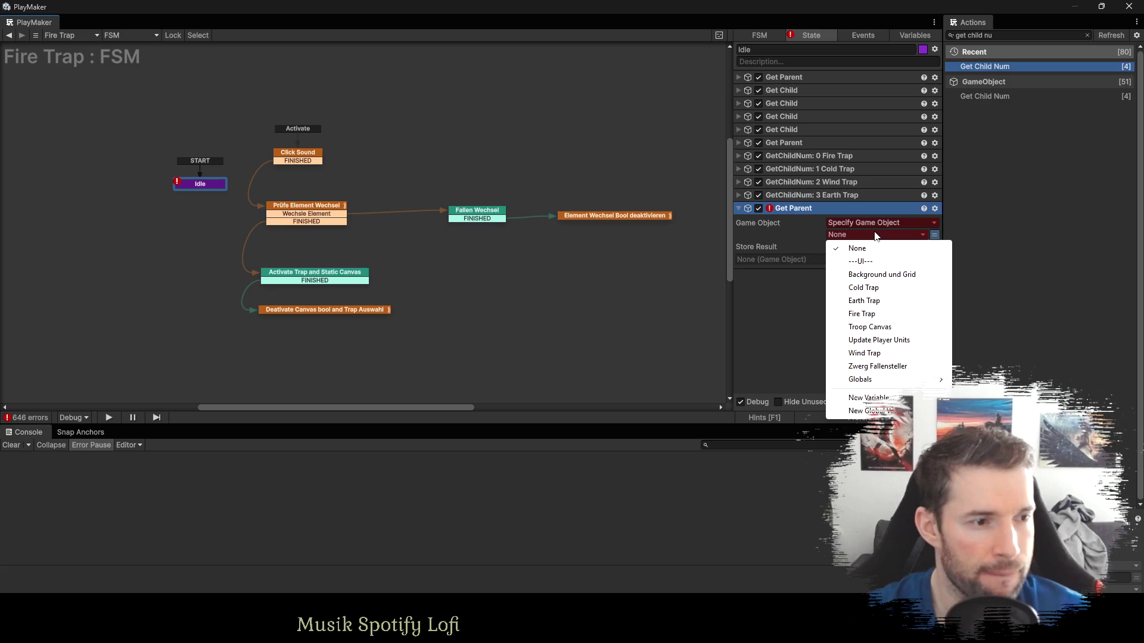
{"action": "mouse_move", "coordinate": [879, 386]}
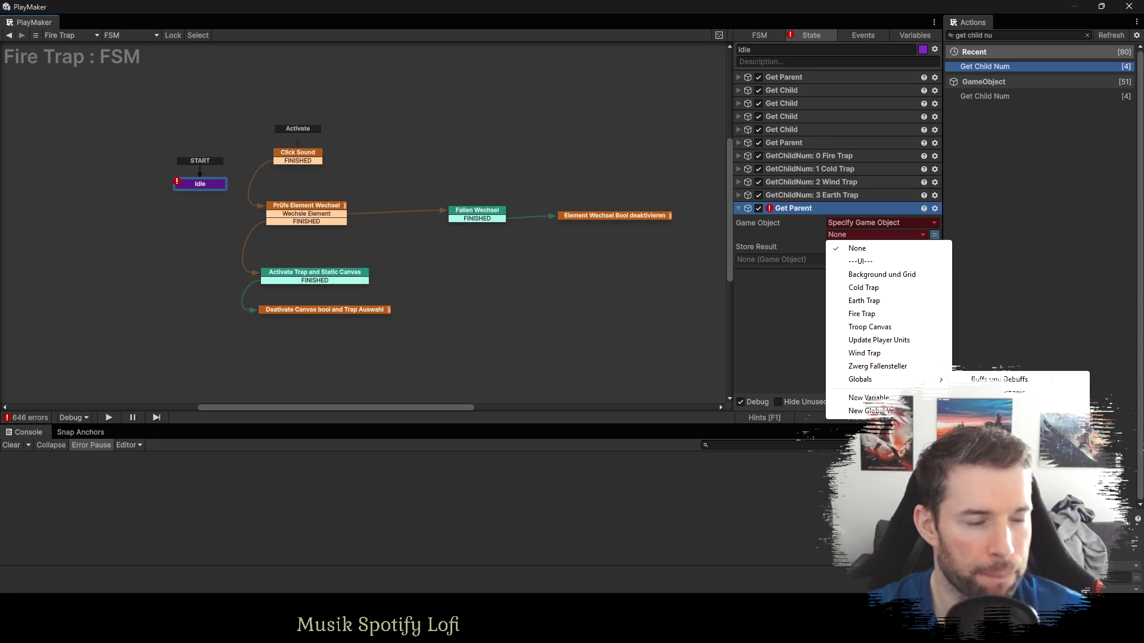
{"action": "left_click", "coordinate": [1001, 405]}
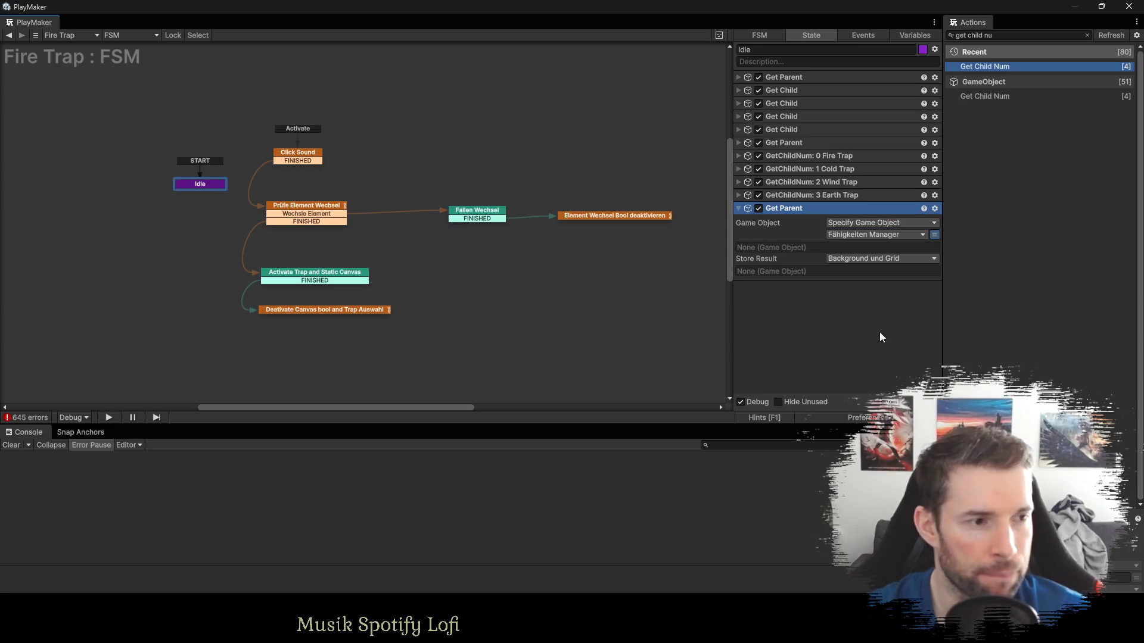
Store Get Parent's result in a new ---Gameplay--- variable.
{"action": "left_click", "coordinate": [854, 259]}
{"action": "left_click", "coordinate": [869, 423]}
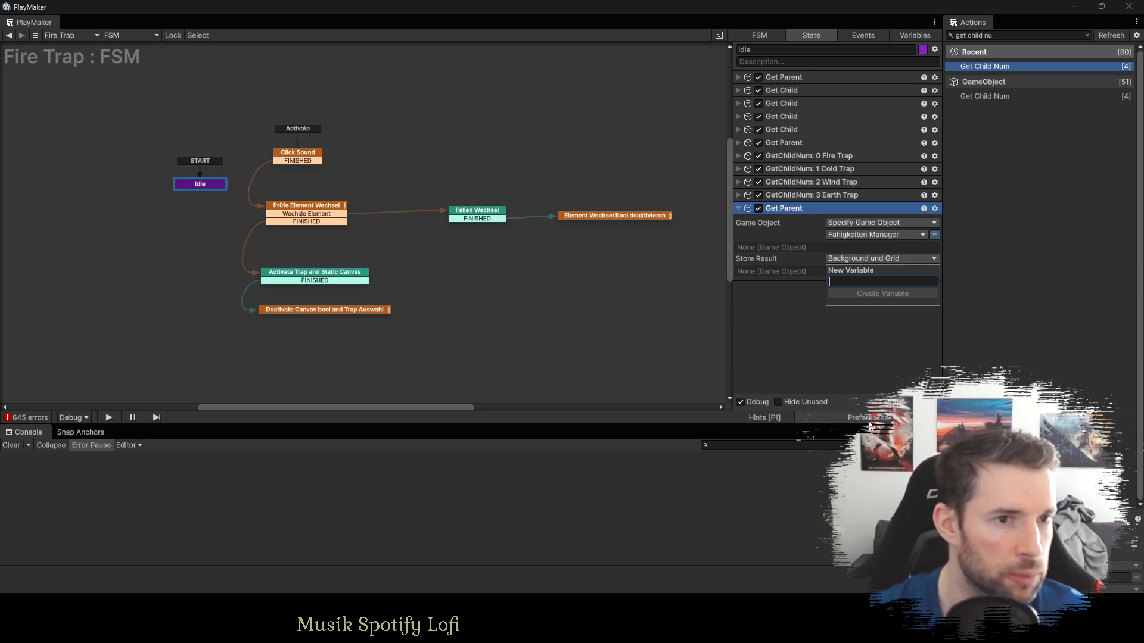
{"action": "type", "text": "---Gameplay---"}
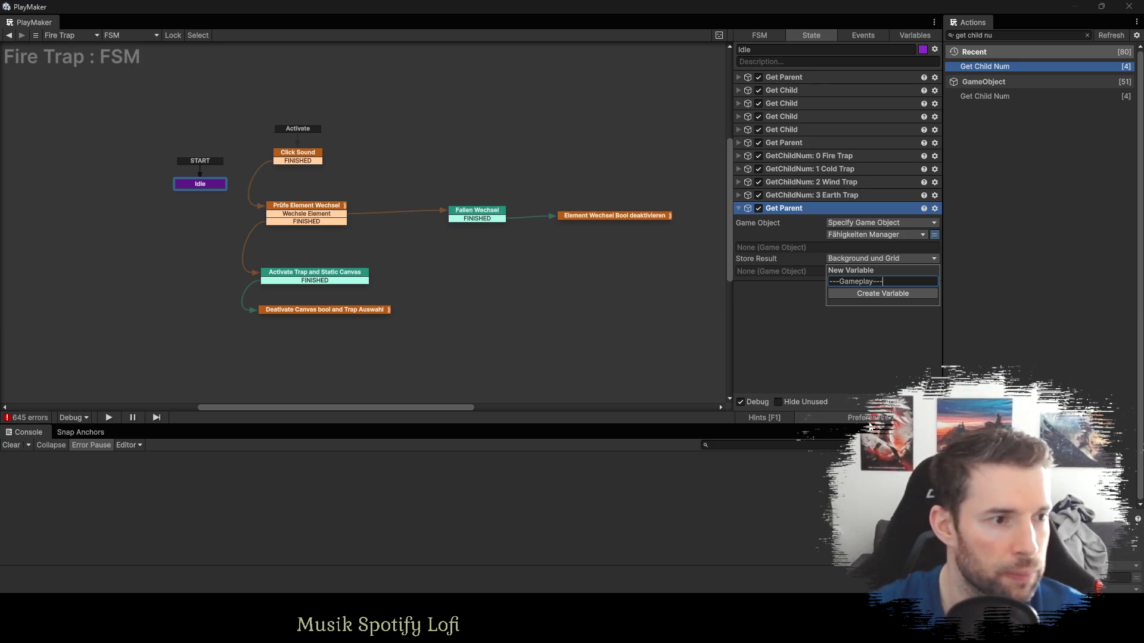
{"action": "key", "text": "Return"}
Copy an existing Get Child action.
{"action": "left_click", "coordinate": [825, 314]}
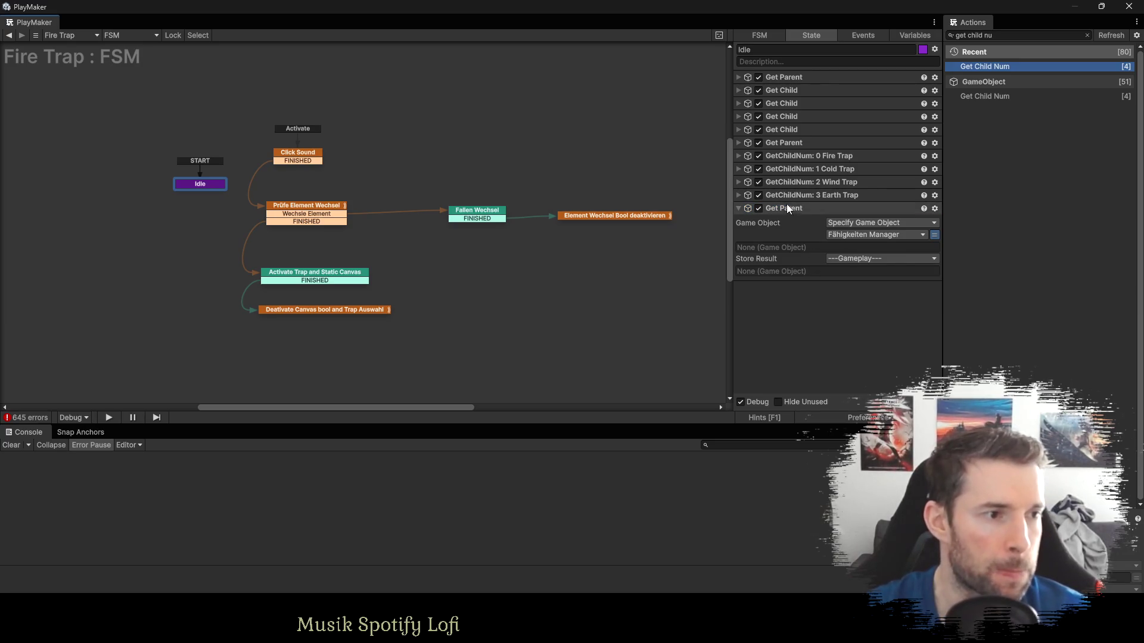
{"action": "left_click", "coordinate": [790, 130]}
{"action": "key", "text": "ctrl+c"}
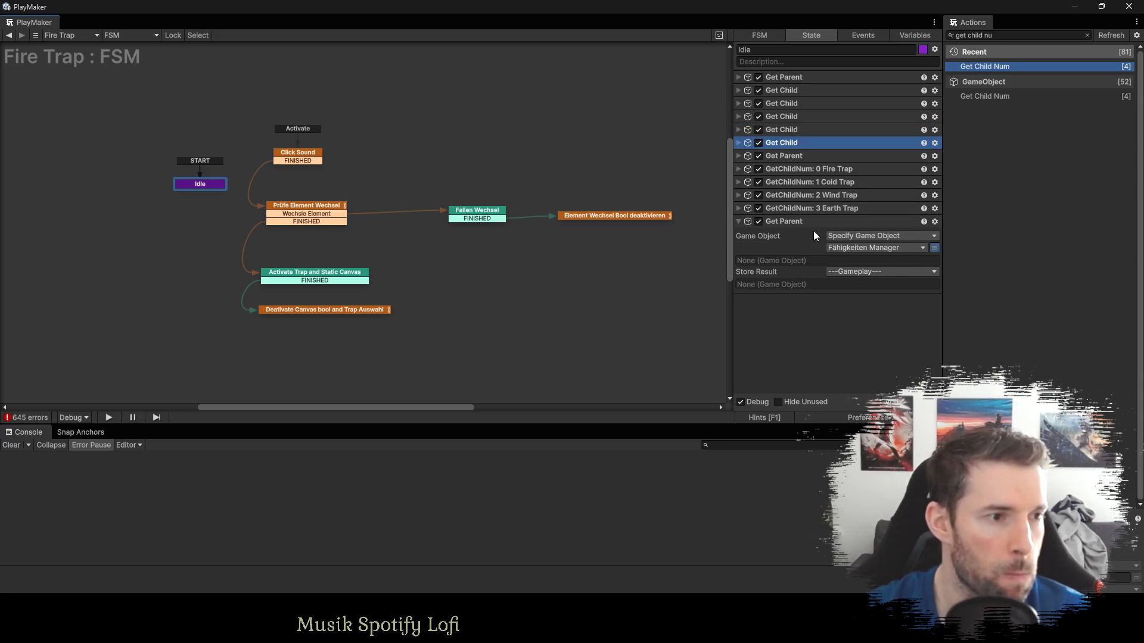
Paste a Get Child that finds Create Troops under ---Gameplay--- and stores it in a new Create Troops variable.
{"action": "key", "text": "ctrl+v"}
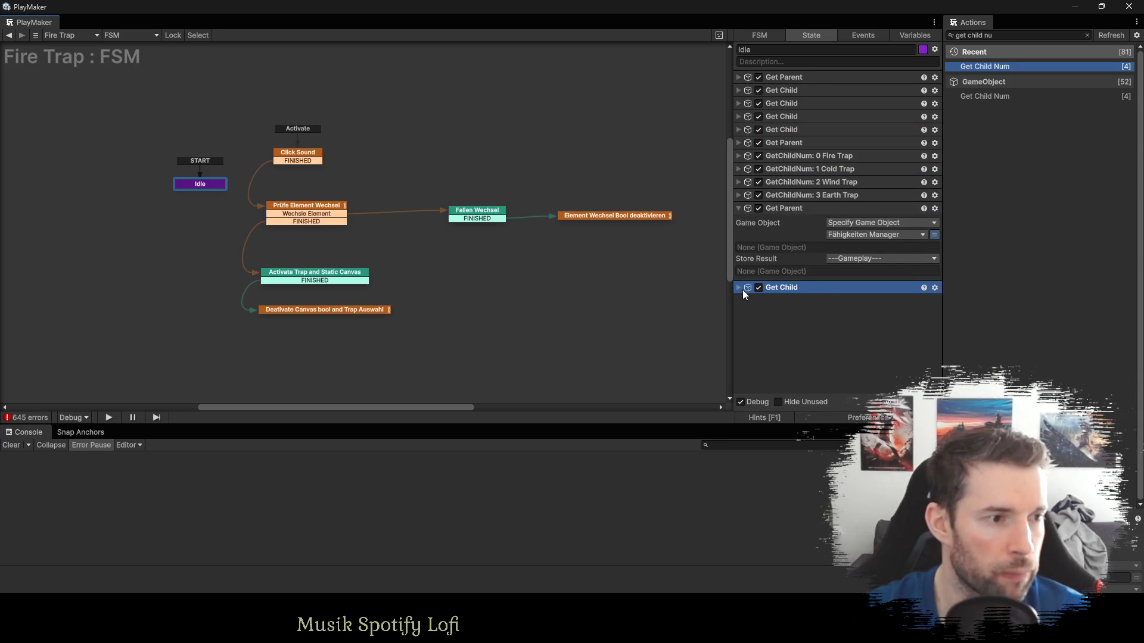
{"action": "left_click", "coordinate": [739, 288]}
{"action": "left_click", "coordinate": [842, 312]}
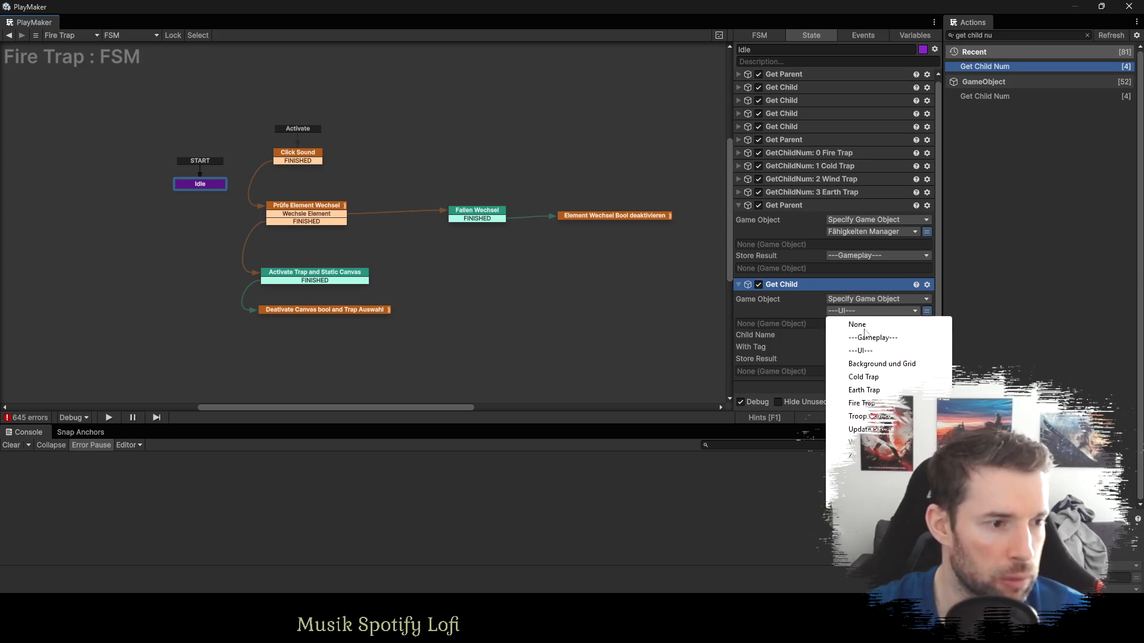
{"action": "left_click", "coordinate": [863, 338]}
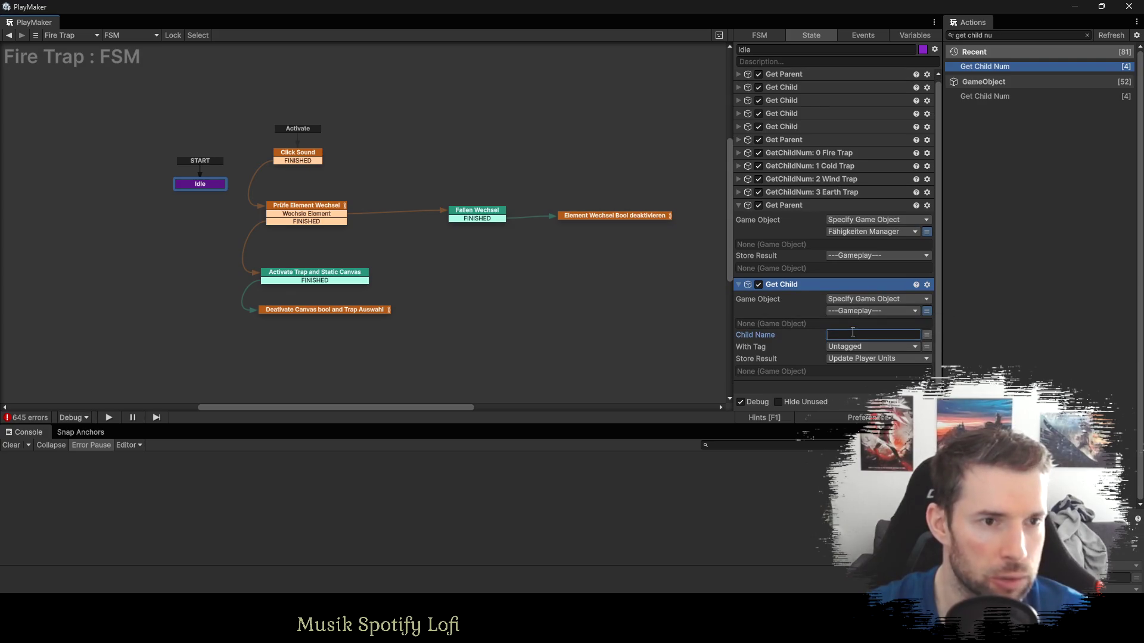
{"action": "type", "text": "Crea"}
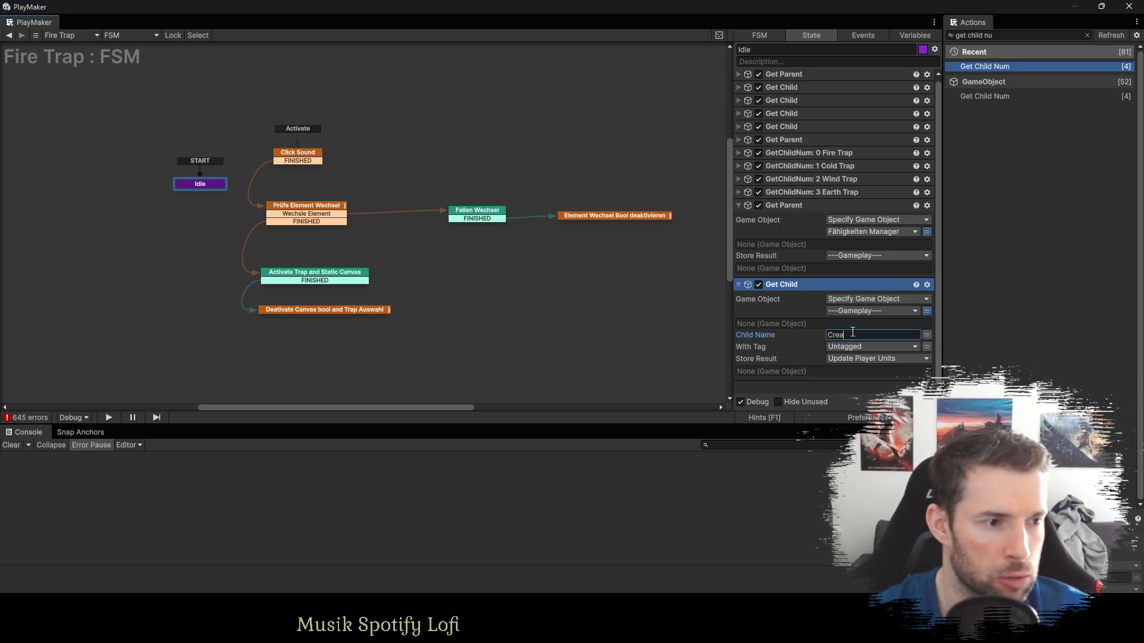
{"action": "type", "text": "te Troops"}
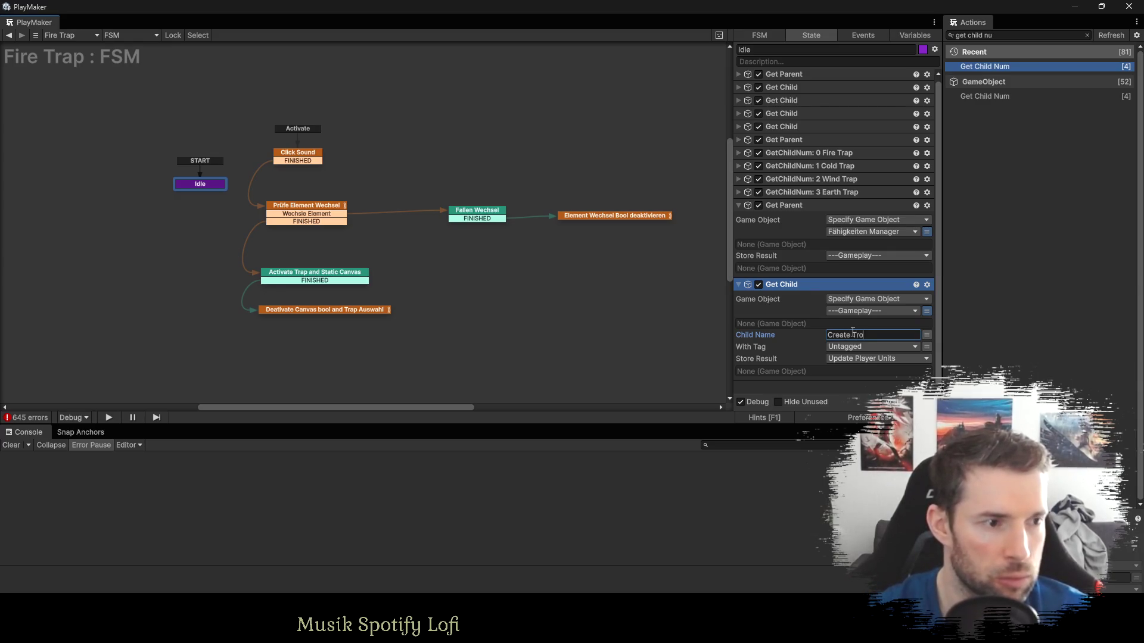
{"action": "left_click", "coordinate": [858, 359]}
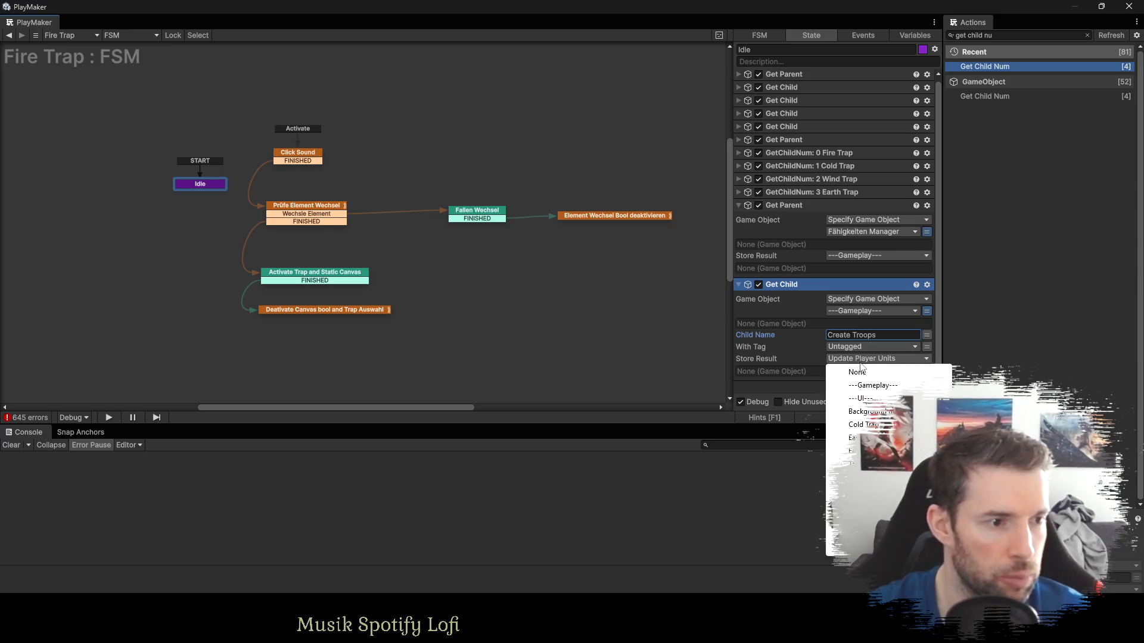
{"action": "left_click", "coordinate": [833, 533]}
{"action": "type", "text": "Create"}
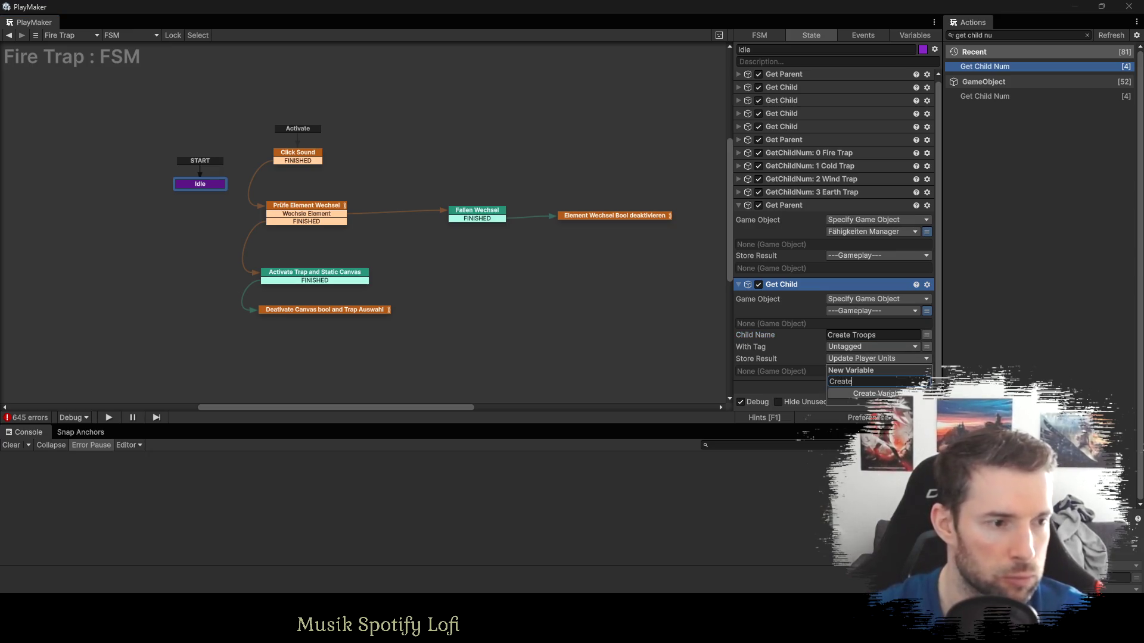
{"action": "type", "text": " Troops"}
{"action": "key", "text": "Return"}
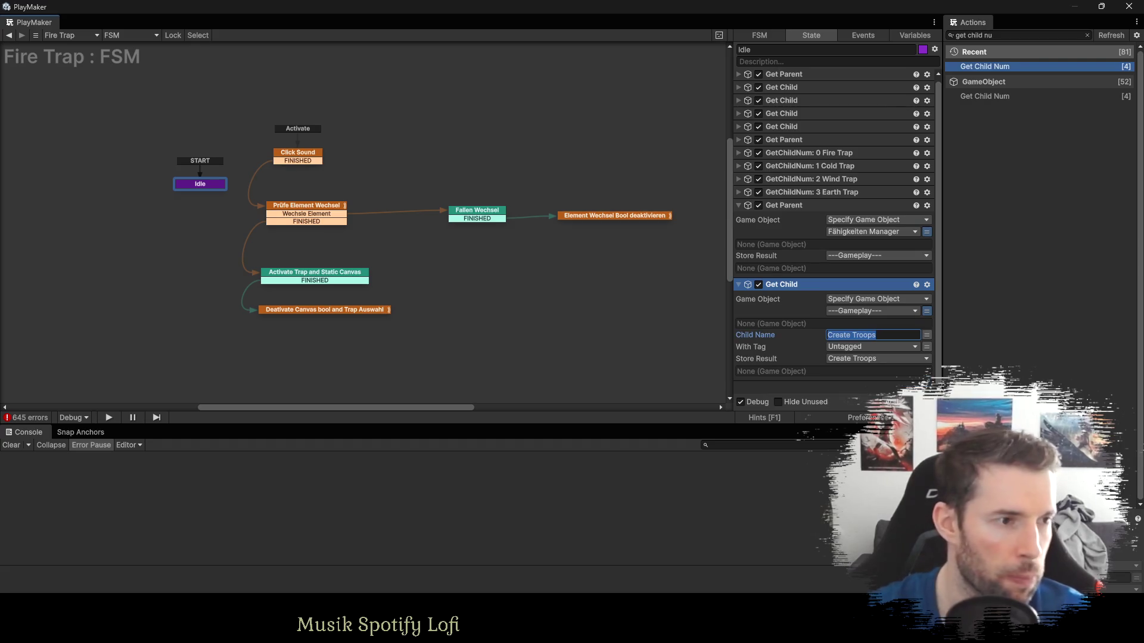
{"action": "left_click", "coordinate": [739, 205]}
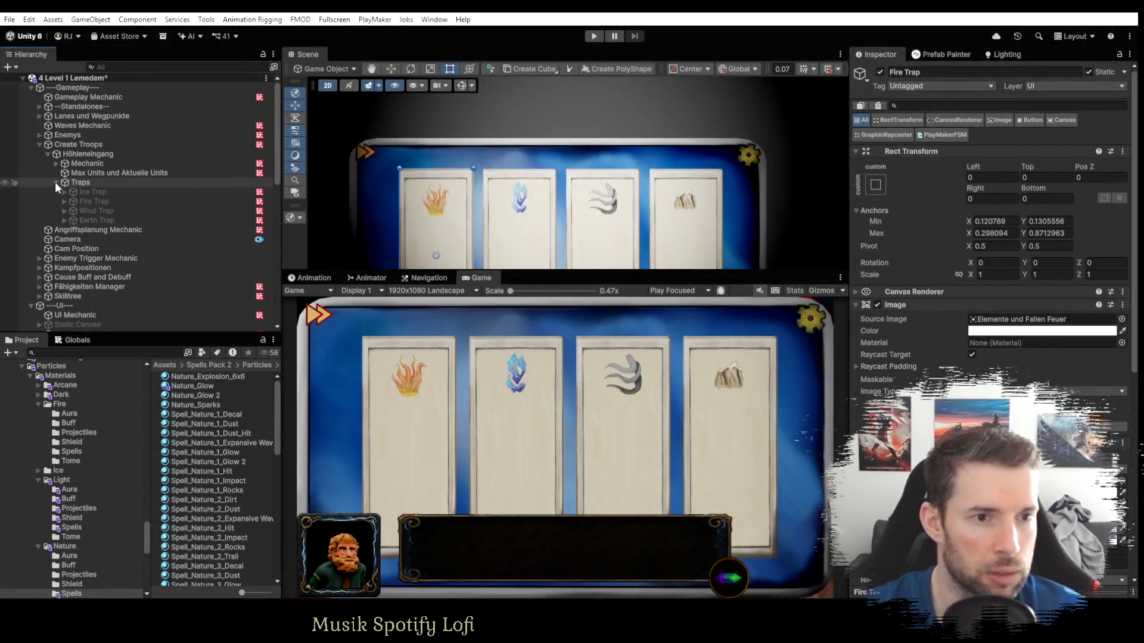
Set the Get Child source to Create Troops and create a new Traps variable.
{"action": "left_click", "coordinate": [56, 183]}
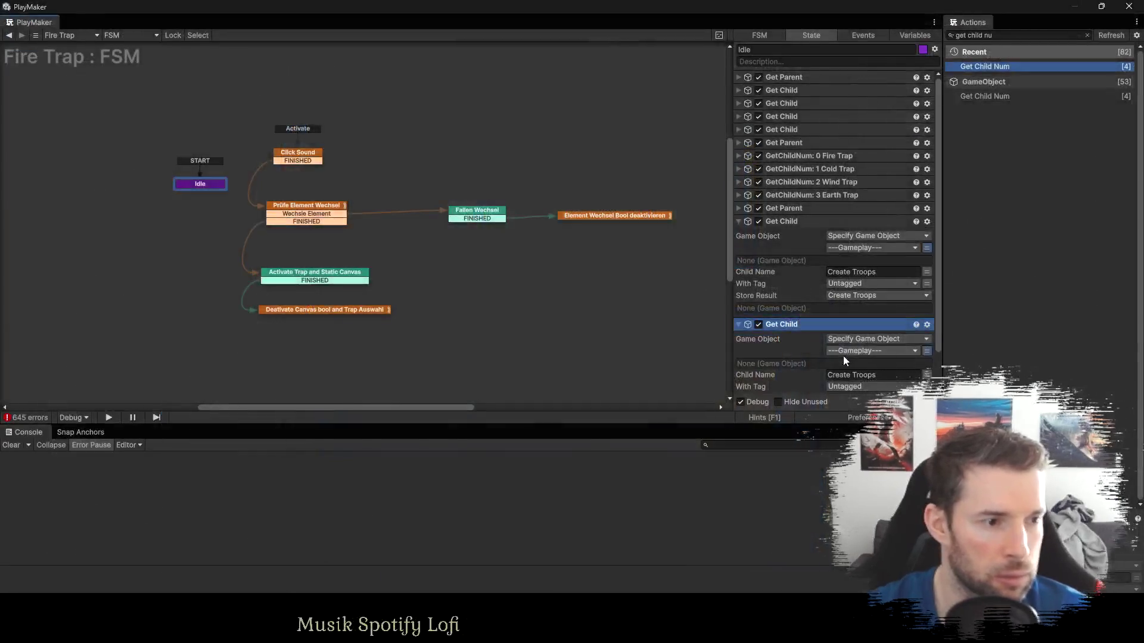
{"action": "left_click", "coordinate": [848, 352]}
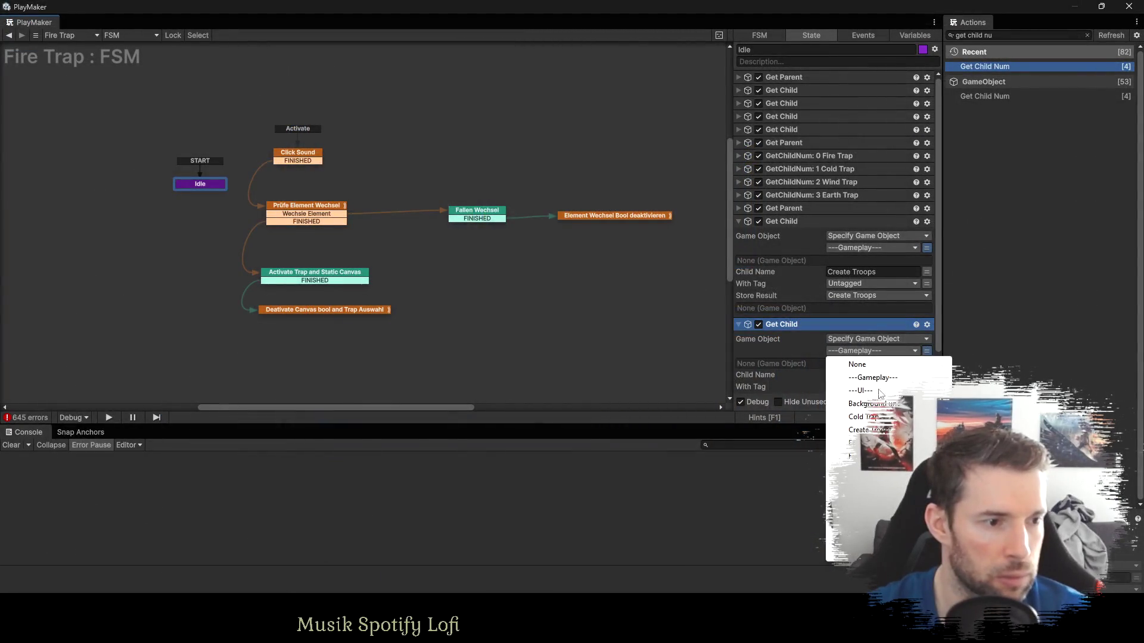
{"action": "left_click", "coordinate": [860, 430]}
{"action": "left_click", "coordinate": [739, 221]}
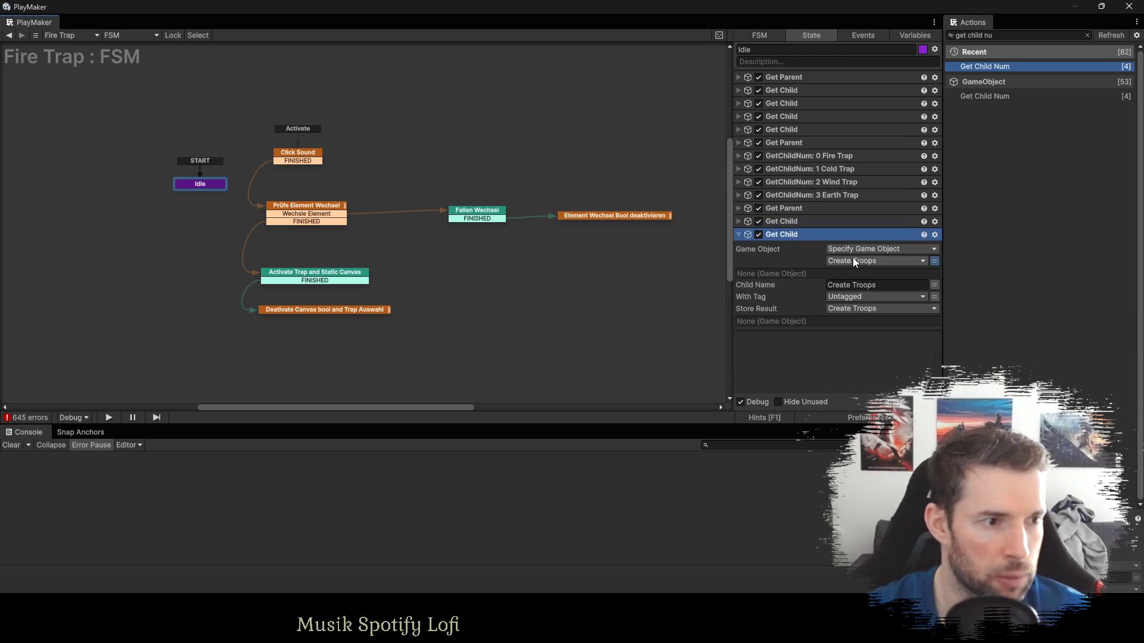
{"action": "left_click", "coordinate": [865, 285]}
{"action": "type", "text": "Traps"}
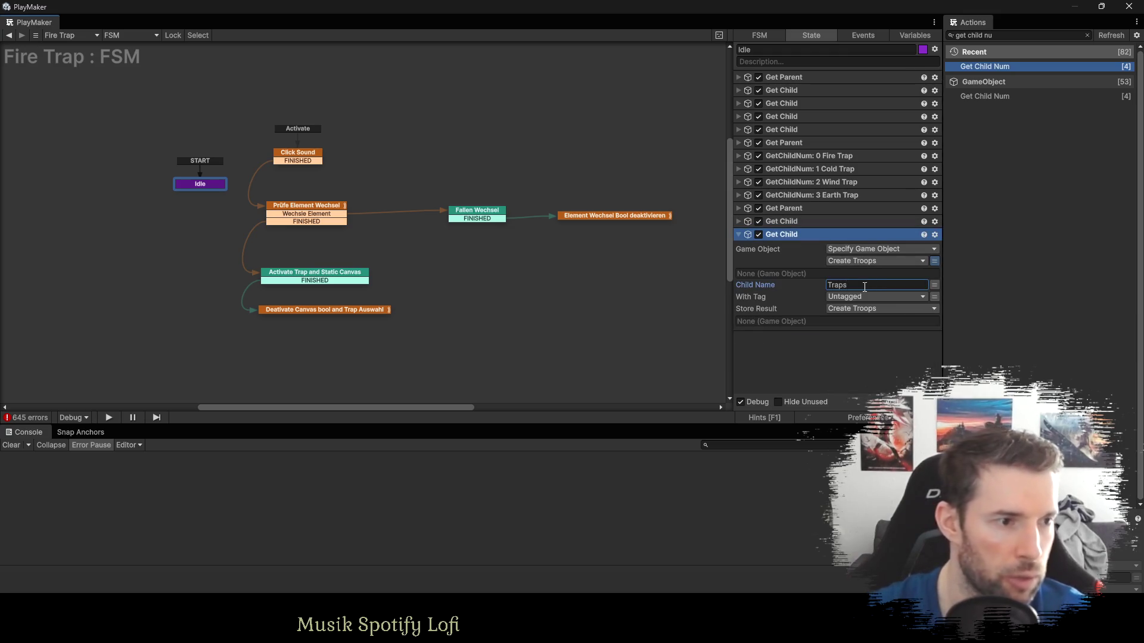
{"action": "left_click", "coordinate": [856, 309]}
{"action": "left_click", "coordinate": [858, 512]}
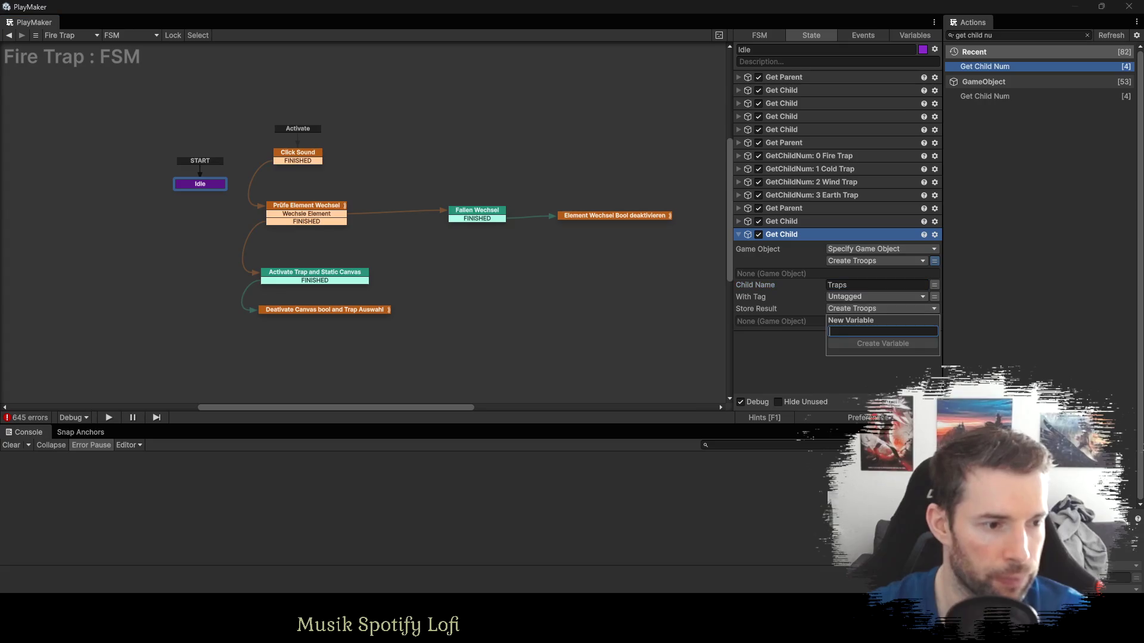
{"action": "type", "text": "Traps"}
{"action": "key", "text": "Return"}
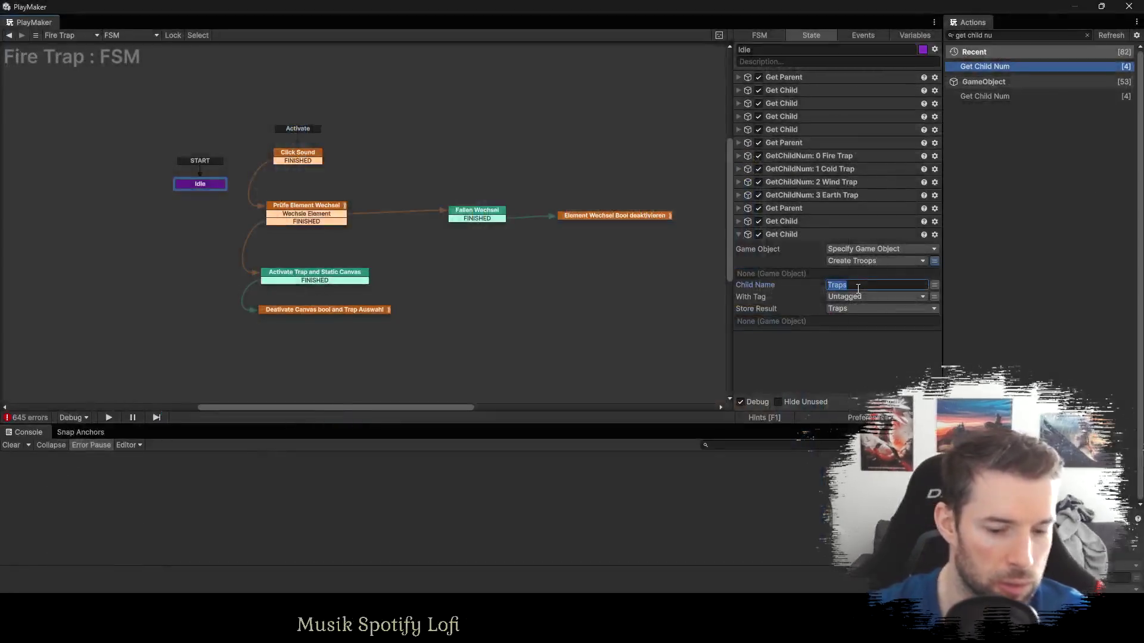
Set the child name to Höhleneingang and store it in a new Höhleneingang variable.
{"action": "type", "text": "Höhleneingang"}
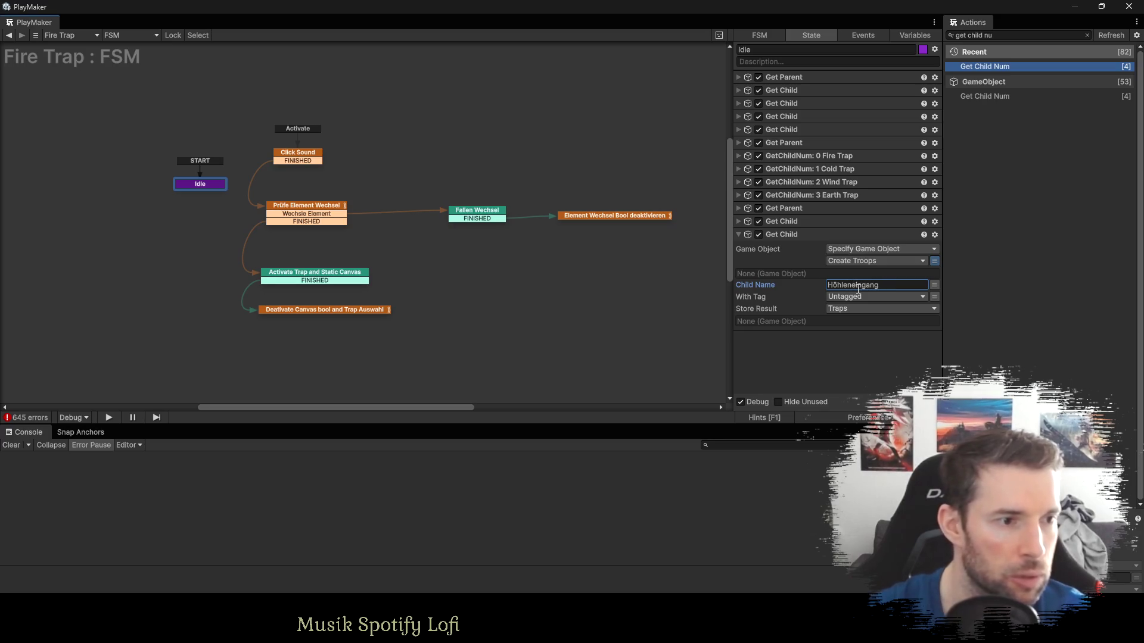
{"action": "left_click", "coordinate": [845, 308]}
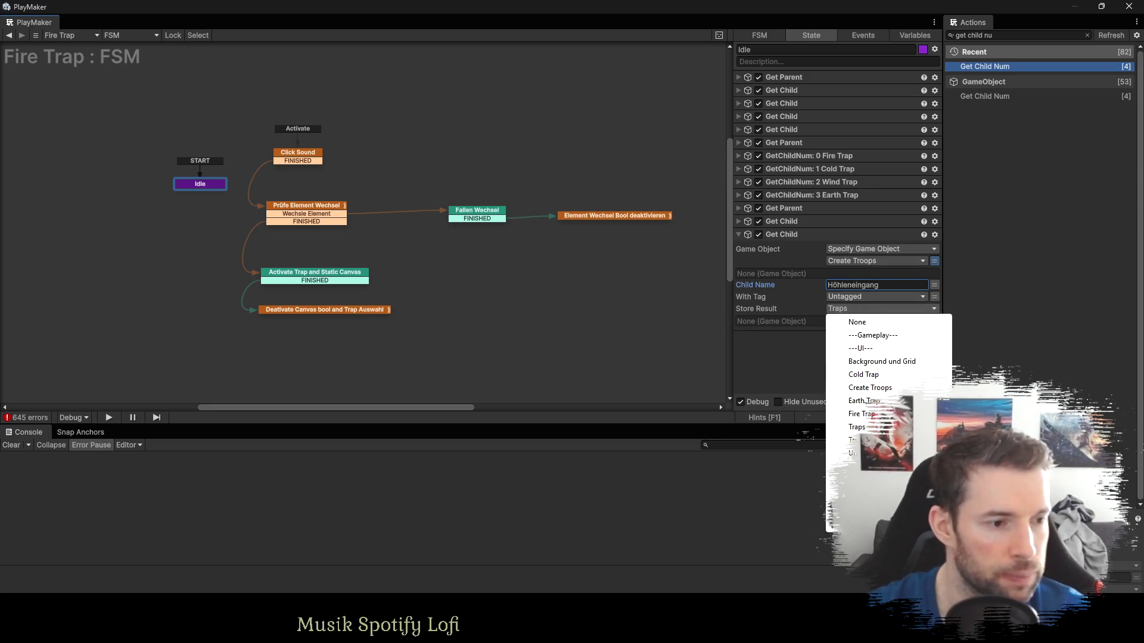
{"action": "left_click", "coordinate": [870, 519]}
{"action": "type", "text": "Höhle"}
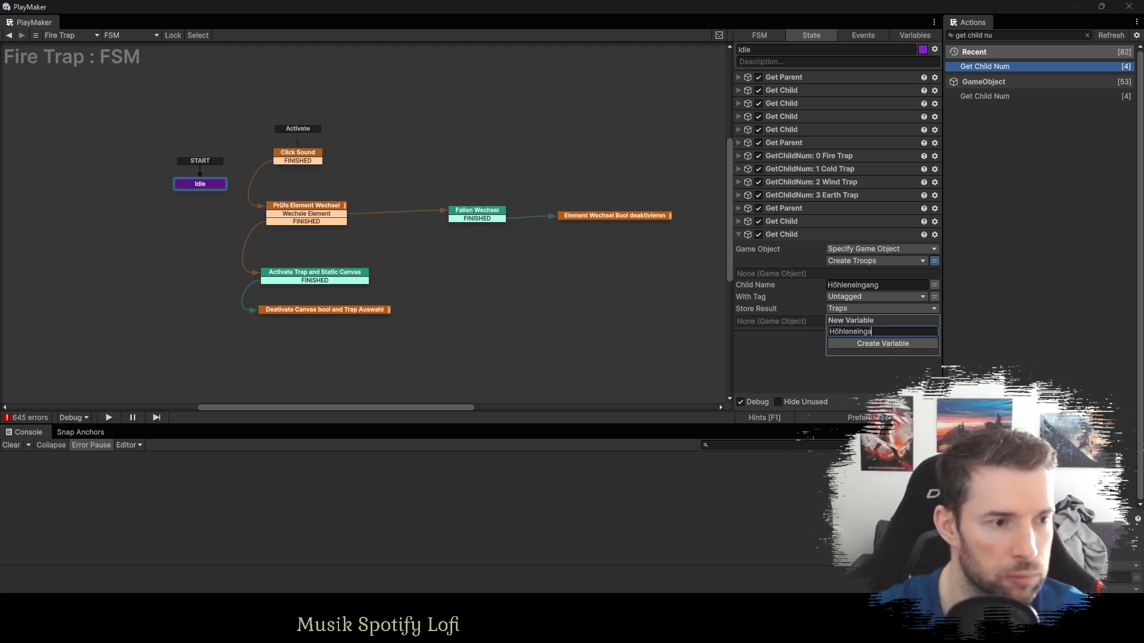
{"action": "type", "text": "neing"}
{"action": "key", "text": "Return"}
Duplicate the Get Child to find Traps under Höhleneingang, storing it in Traps.
{"action": "left_click", "coordinate": [777, 235]}
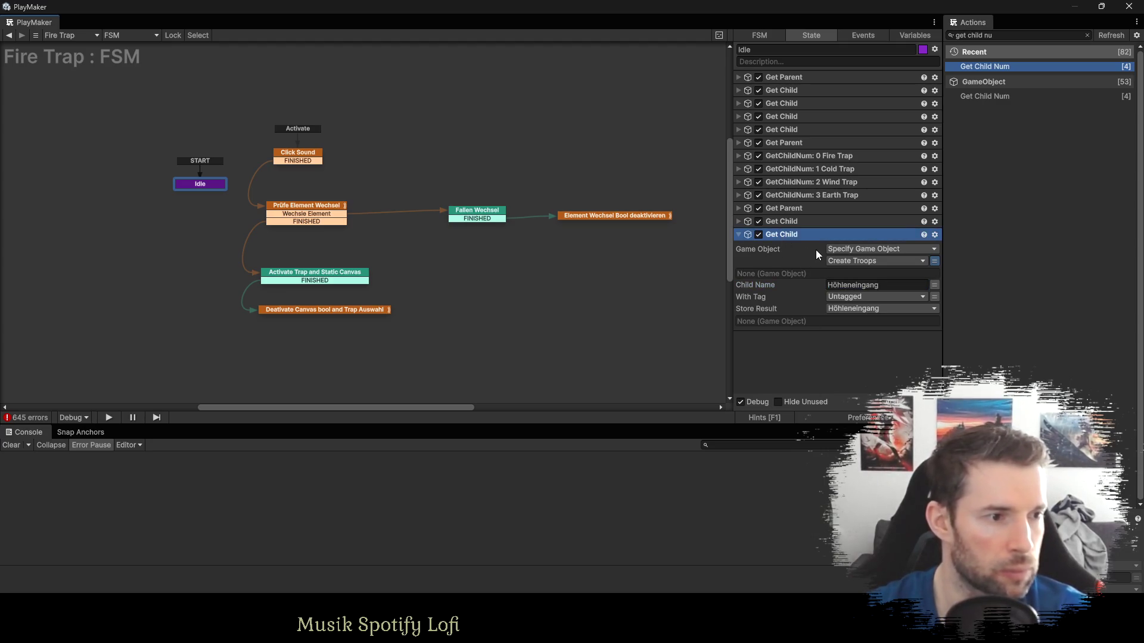
{"action": "key", "text": "ctrl+c"}
{"action": "key", "text": "ctrl+v"}
{"action": "left_click", "coordinate": [846, 362]}
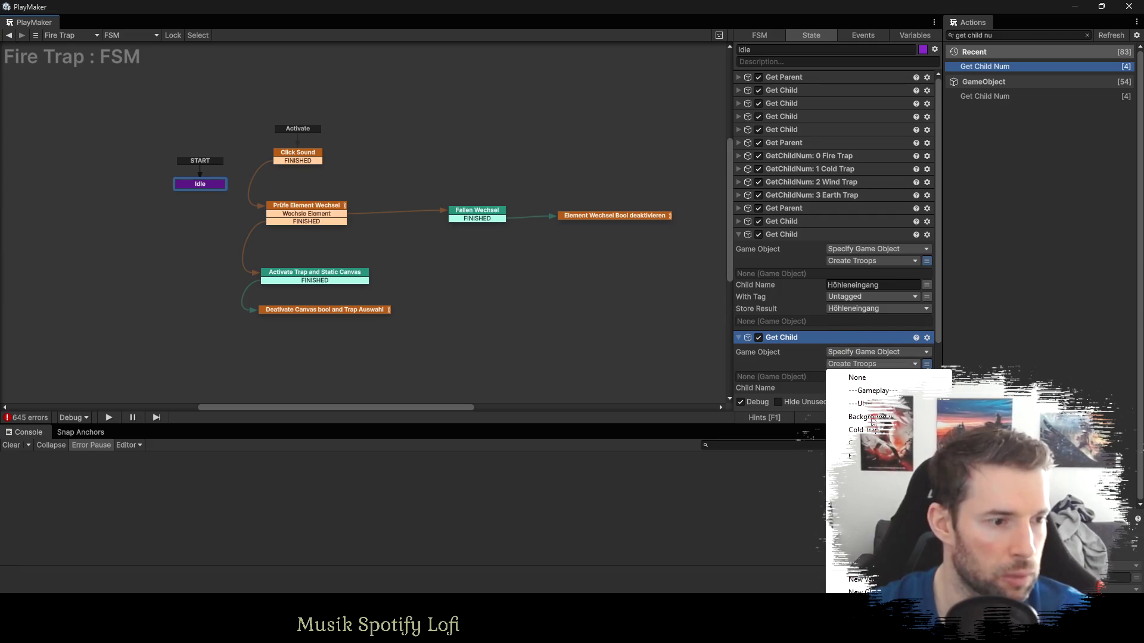
{"action": "left_click", "coordinate": [857, 373]}
{"action": "left_click", "coordinate": [861, 335]}
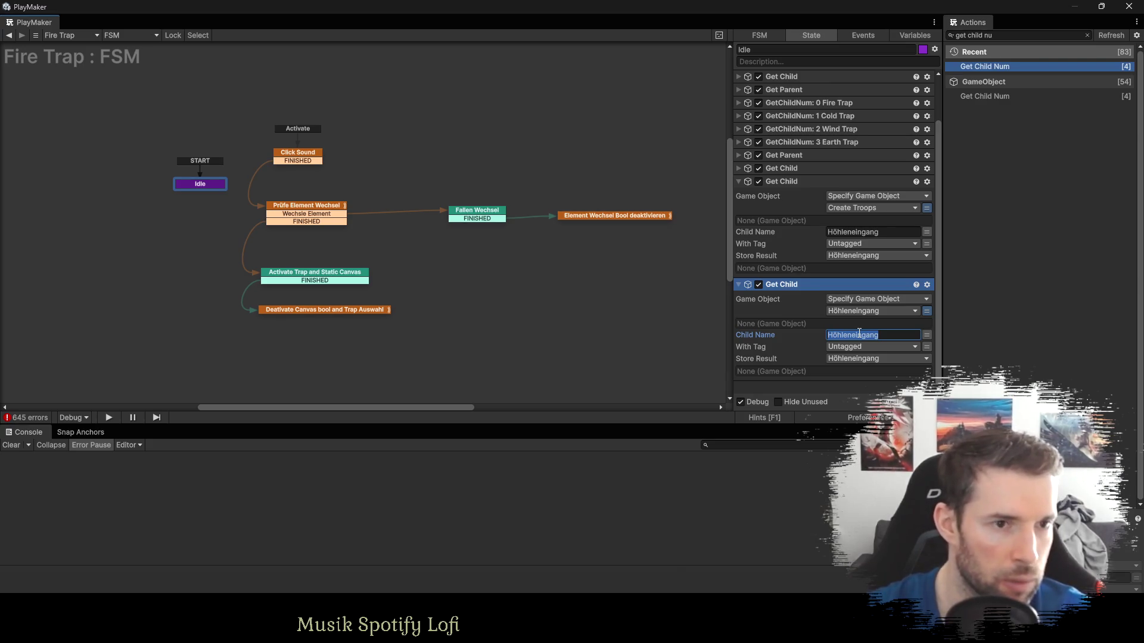
{"action": "type", "text": "Traps"}
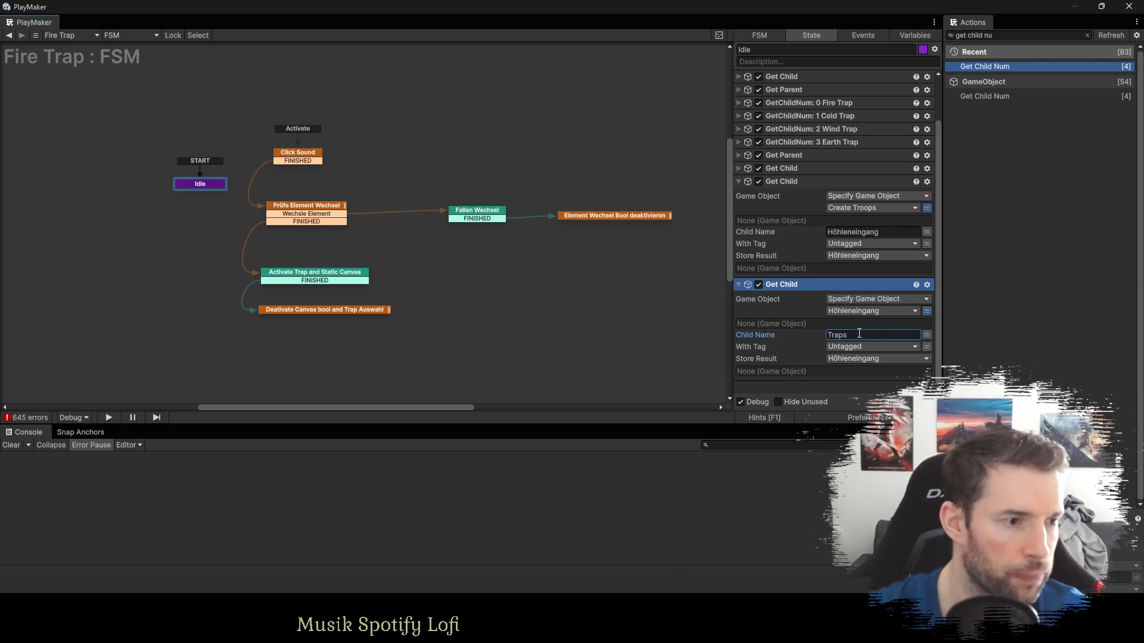
{"action": "left_click", "coordinate": [851, 359]}
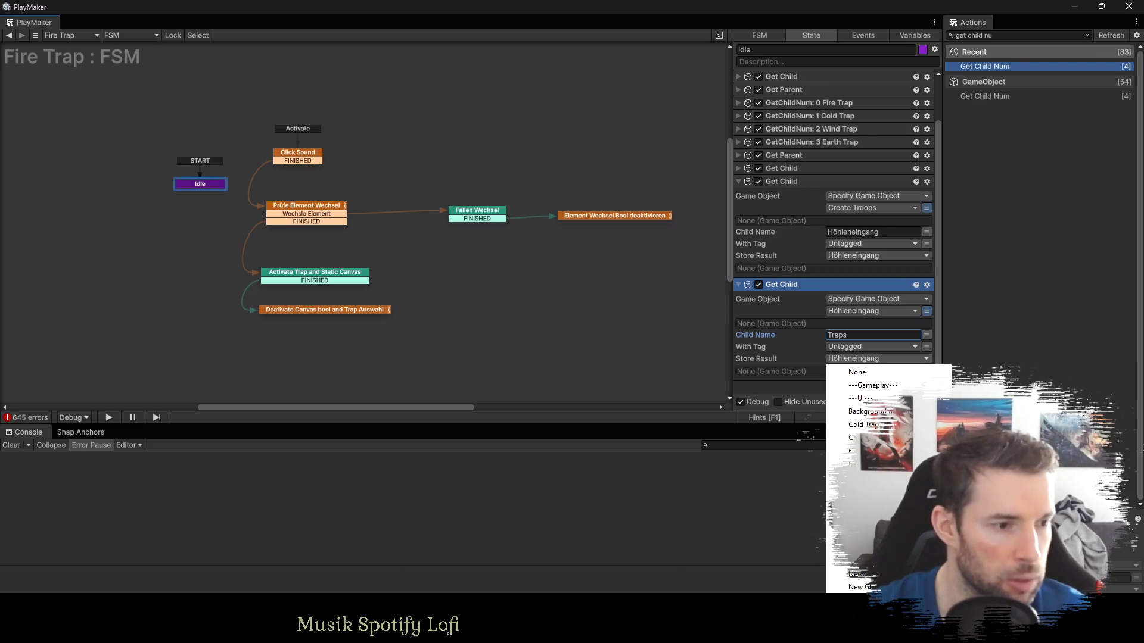
{"action": "left_click", "coordinate": [866, 477]}
Copy-paste the four GetChildNum actions and set the first copy to a specified game object.
{"action": "left_click", "coordinate": [738, 180]}
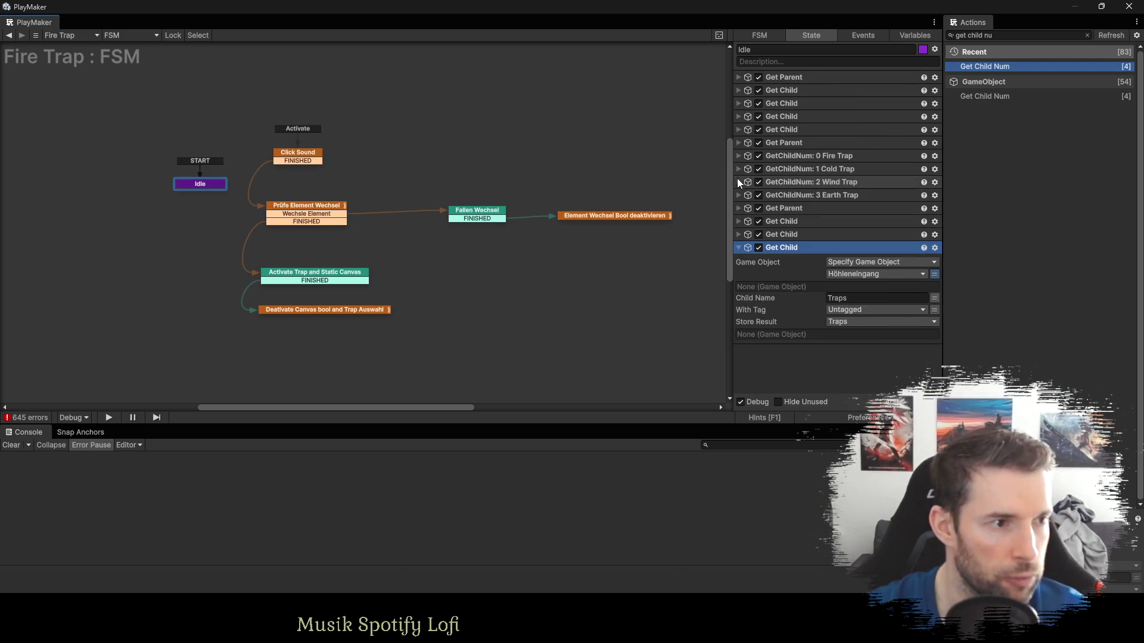
{"action": "left_click", "coordinate": [789, 156]}
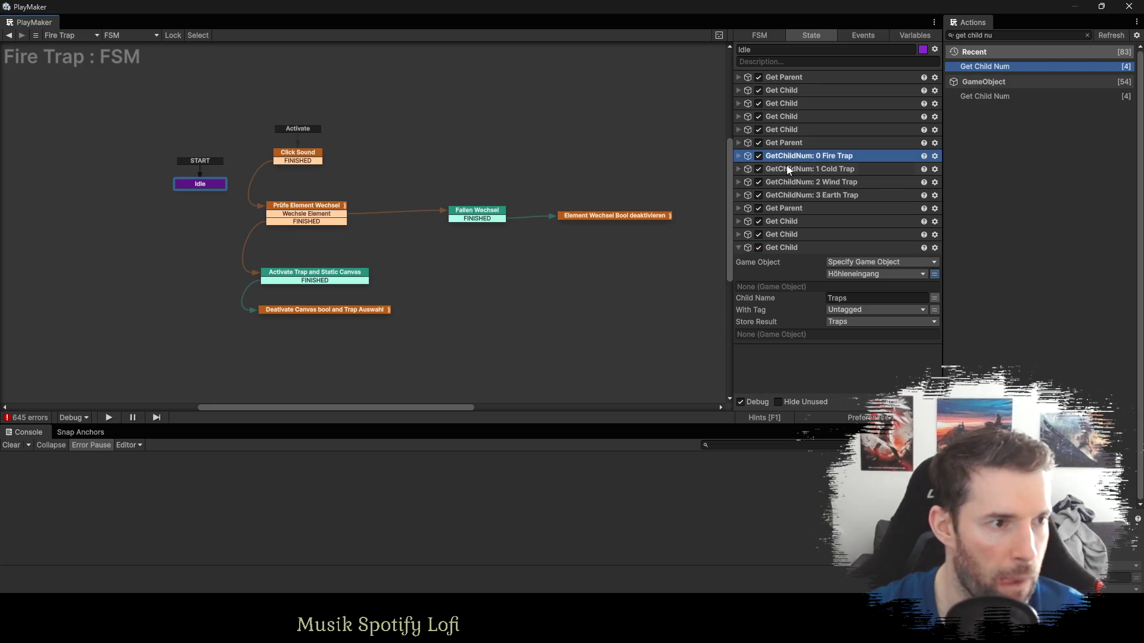
{"action": "left_click", "coordinate": [793, 195], "text": "shift"}
{"action": "left_click", "coordinate": [820, 359]}
{"action": "key", "text": "ctrl+v"}
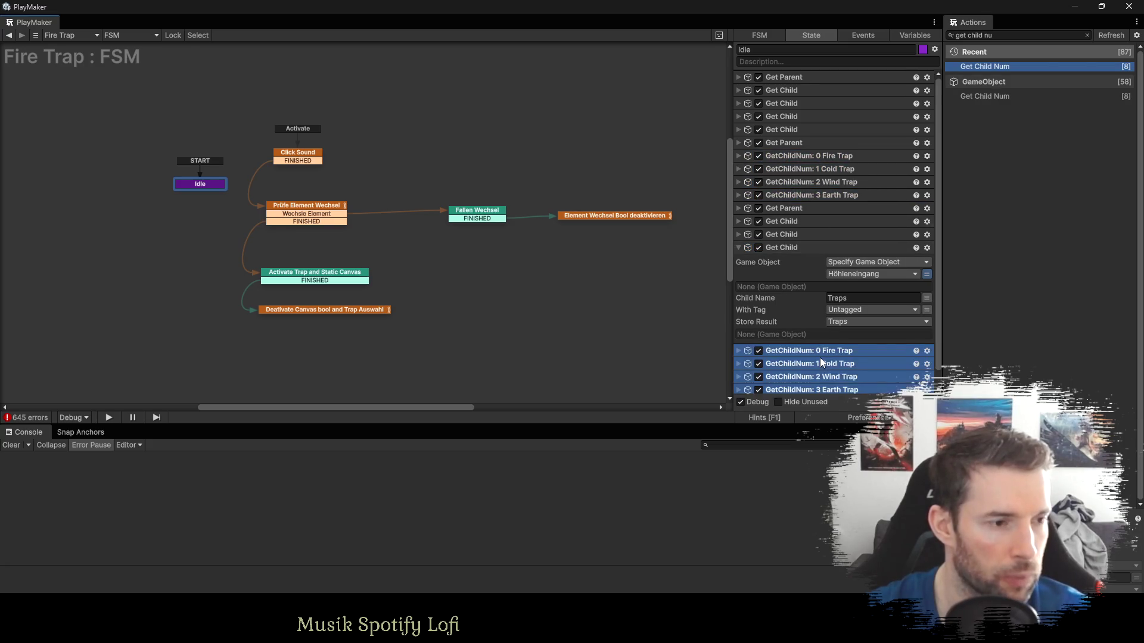
{"action": "left_click", "coordinate": [738, 335]}
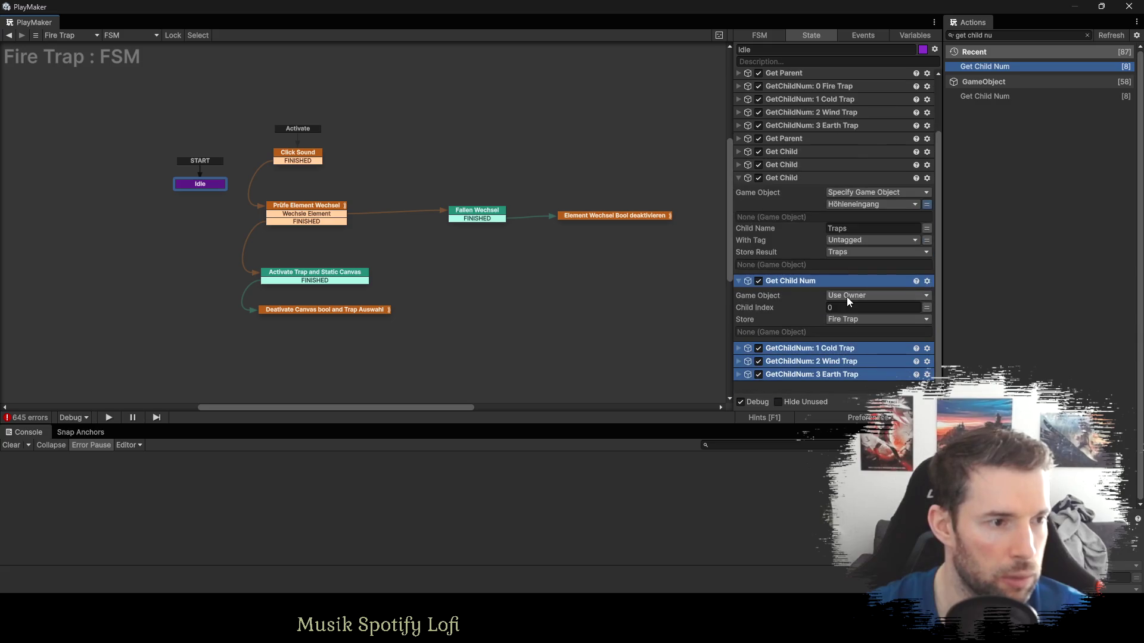
{"action": "left_click", "coordinate": [846, 297]}
{"action": "left_click", "coordinate": [864, 325]}
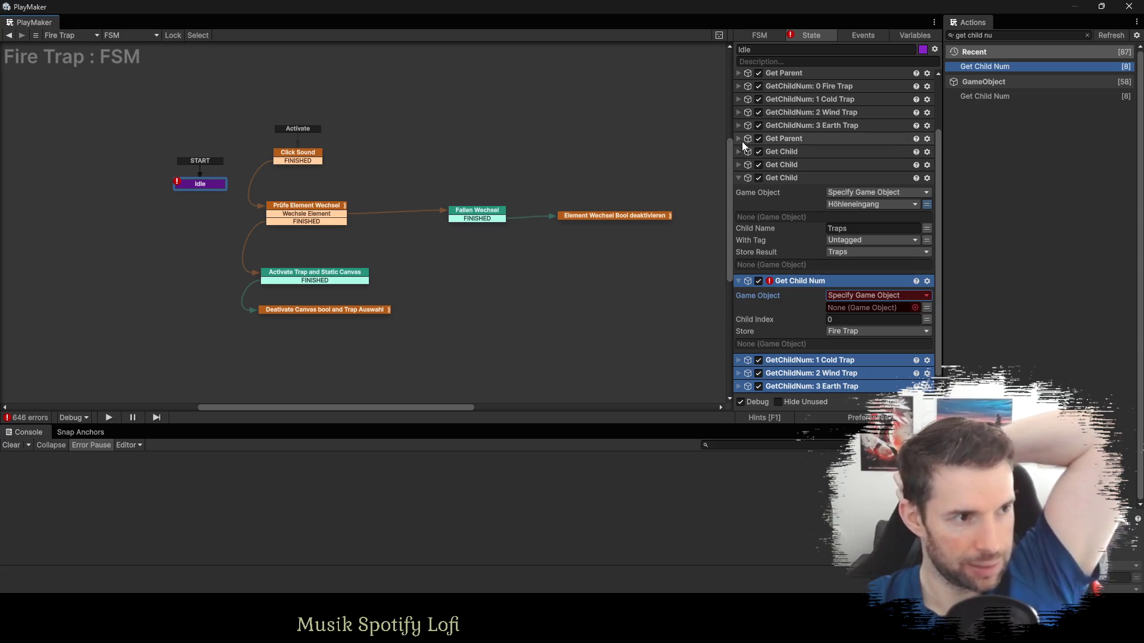
Point the original Fire Trap and Cold Trap GetChildNum actions at Background und Grid.
{"action": "scroll", "coordinate": [740, 139], "scroll_direction": "up", "scroll_amount": 2}
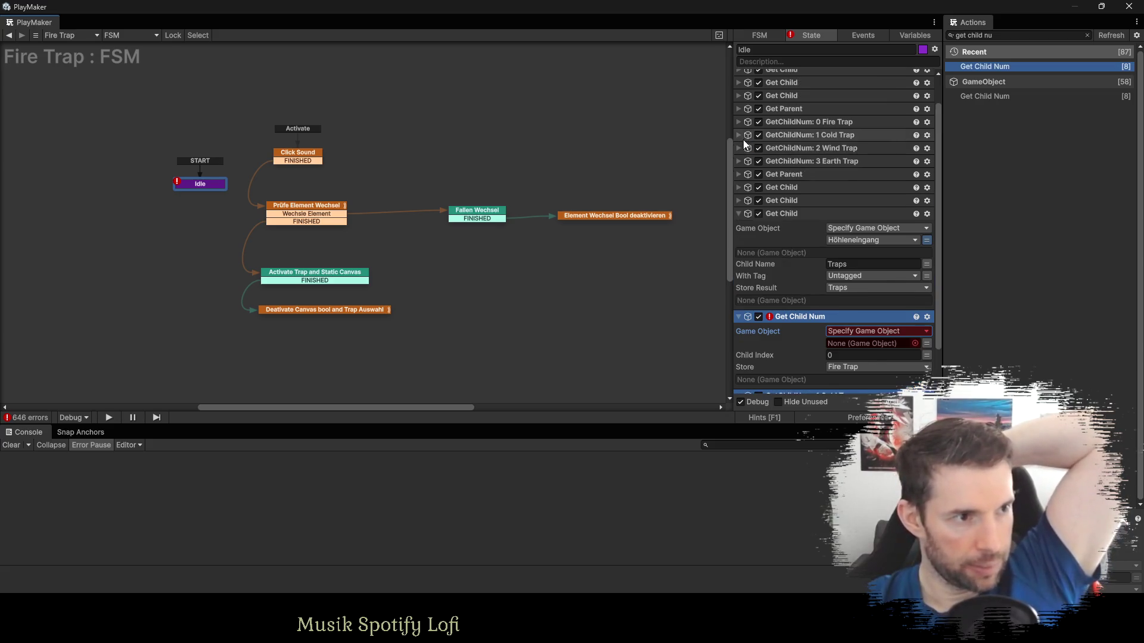
{"action": "left_click", "coordinate": [740, 109]}
{"action": "left_click", "coordinate": [739, 108]}
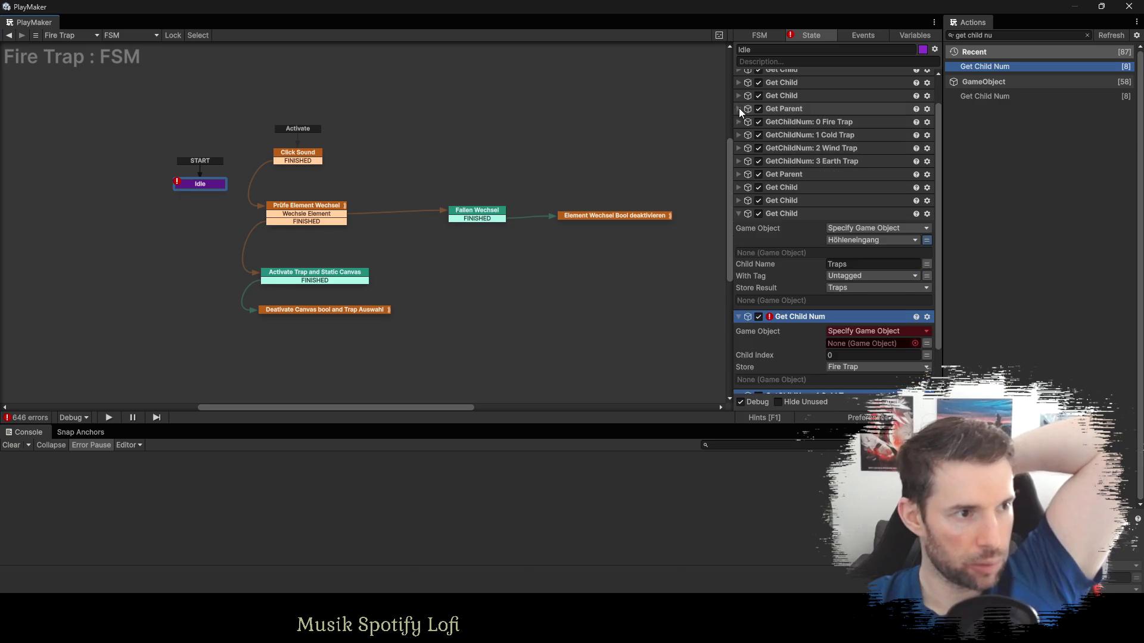
{"action": "left_click", "coordinate": [741, 122]}
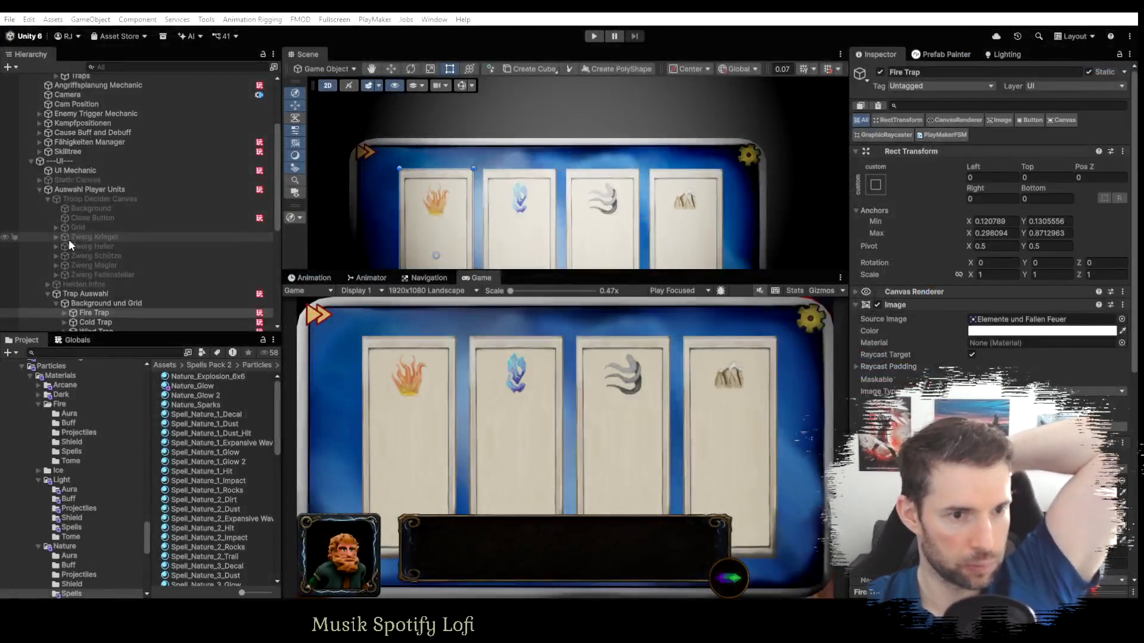
{"action": "scroll", "coordinate": [69, 238], "scroll_direction": "down", "scroll_amount": 2}
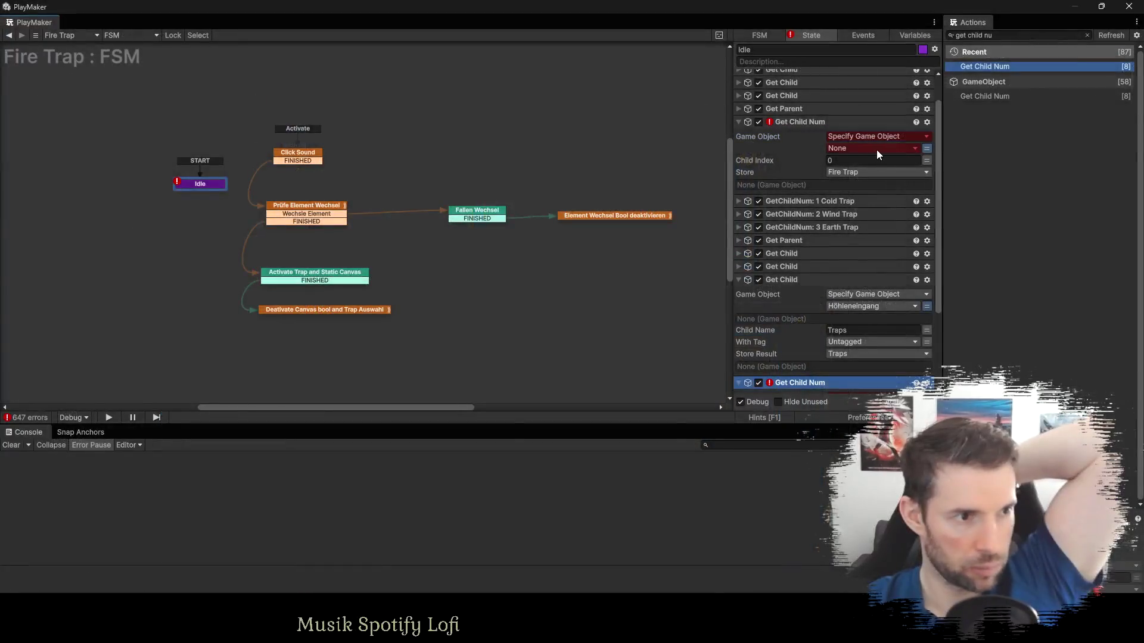
{"action": "left_click", "coordinate": [877, 149]}
{"action": "left_click", "coordinate": [870, 201]}
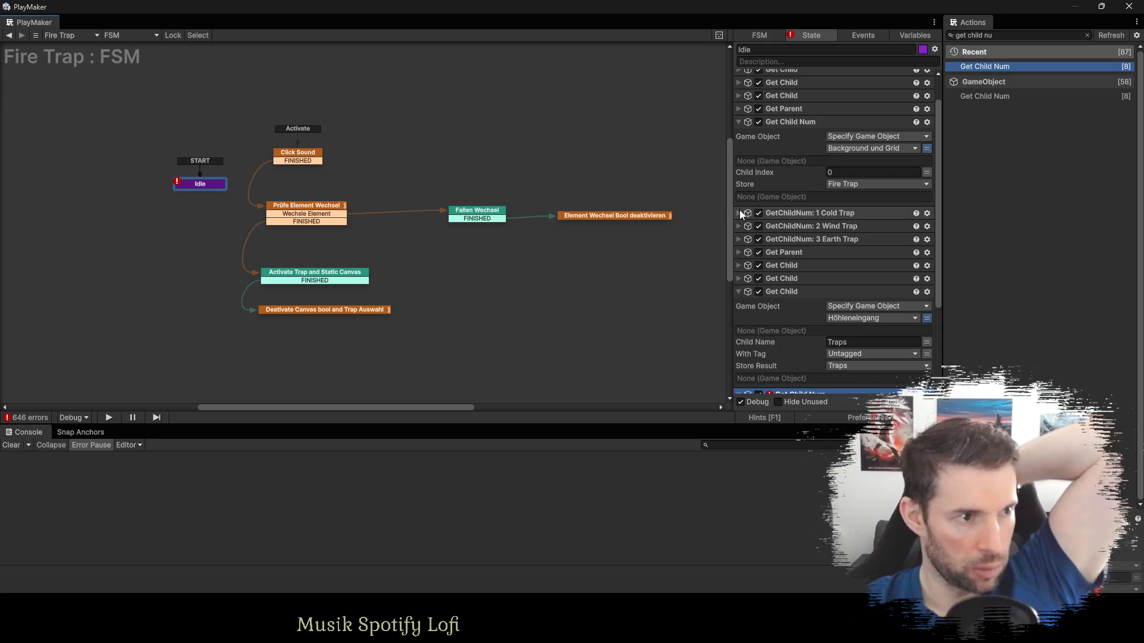
{"action": "left_click", "coordinate": [739, 212]}
{"action": "left_click", "coordinate": [928, 228]}
{"action": "left_click", "coordinate": [911, 253]}
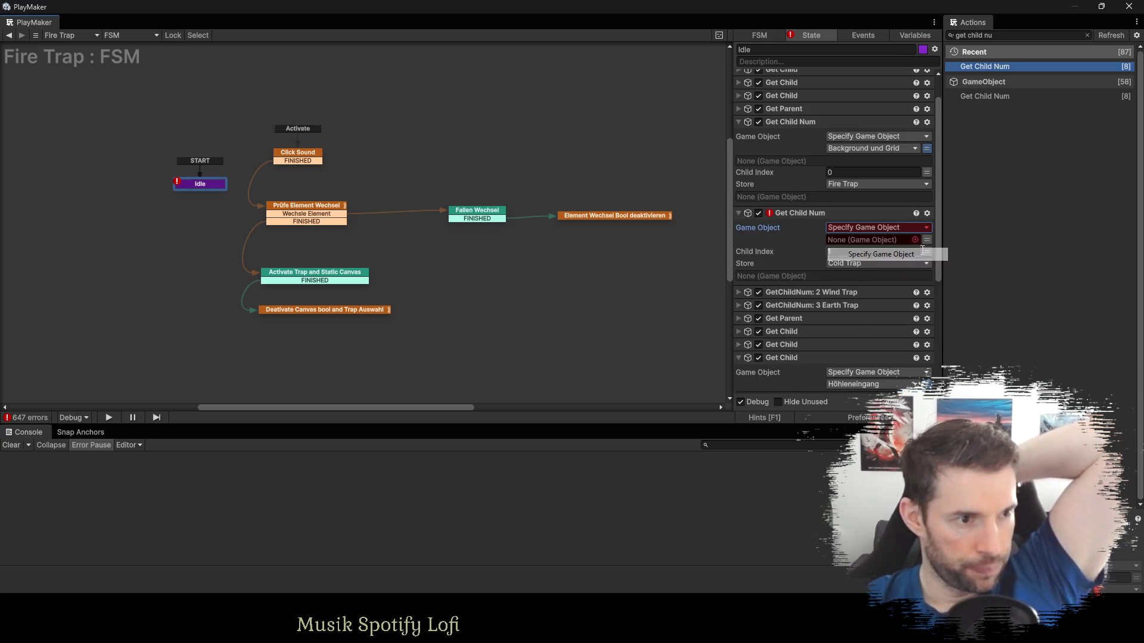
{"action": "left_click", "coordinate": [917, 239]}
{"action": "left_click", "coordinate": [869, 292]}
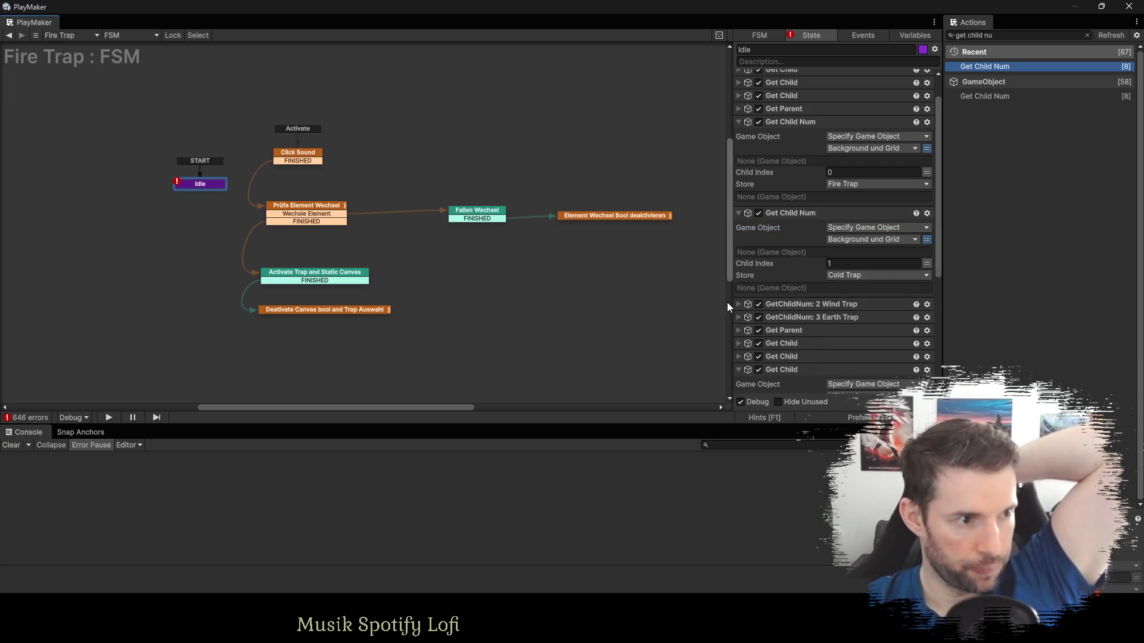
Point the Wind Trap and Earth Trap GetChildNum actions at Background und Grid.
{"action": "left_click", "coordinate": [738, 304]}
{"action": "left_click", "coordinate": [922, 318]}
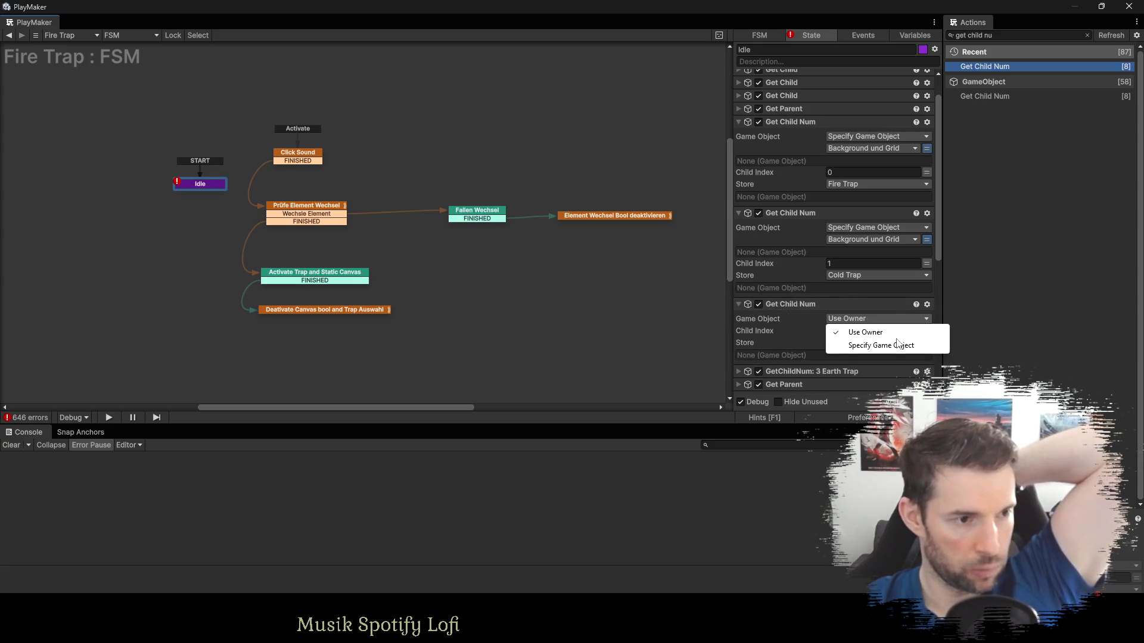
{"action": "left_click", "coordinate": [924, 343]}
{"action": "left_click", "coordinate": [870, 330]}
{"action": "left_click", "coordinate": [865, 385]}
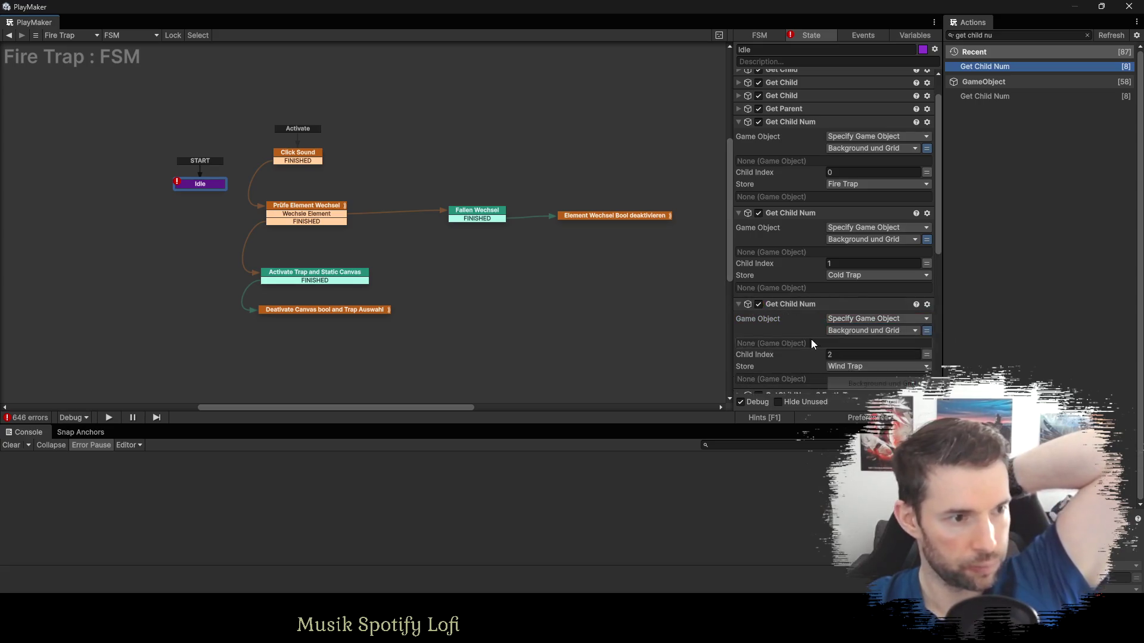
{"action": "scroll", "coordinate": [810, 339], "scroll_direction": "down", "scroll_amount": 3}
{"action": "left_click", "coordinate": [742, 288]}
{"action": "left_click", "coordinate": [924, 302]}
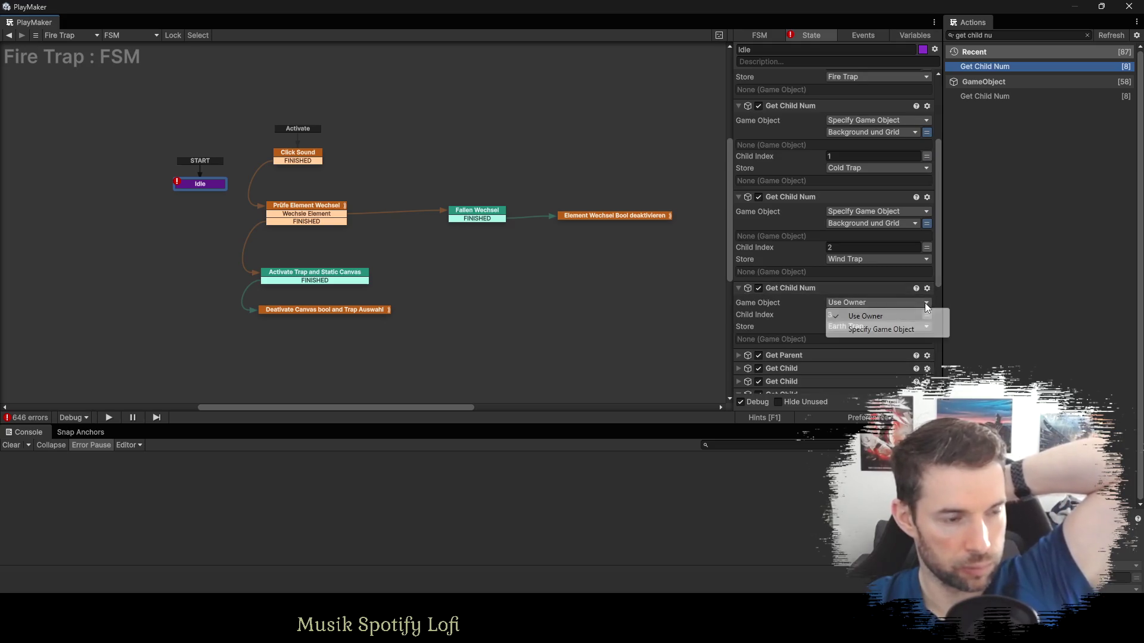
{"action": "left_click", "coordinate": [920, 330]}
{"action": "left_click", "coordinate": [878, 314]}
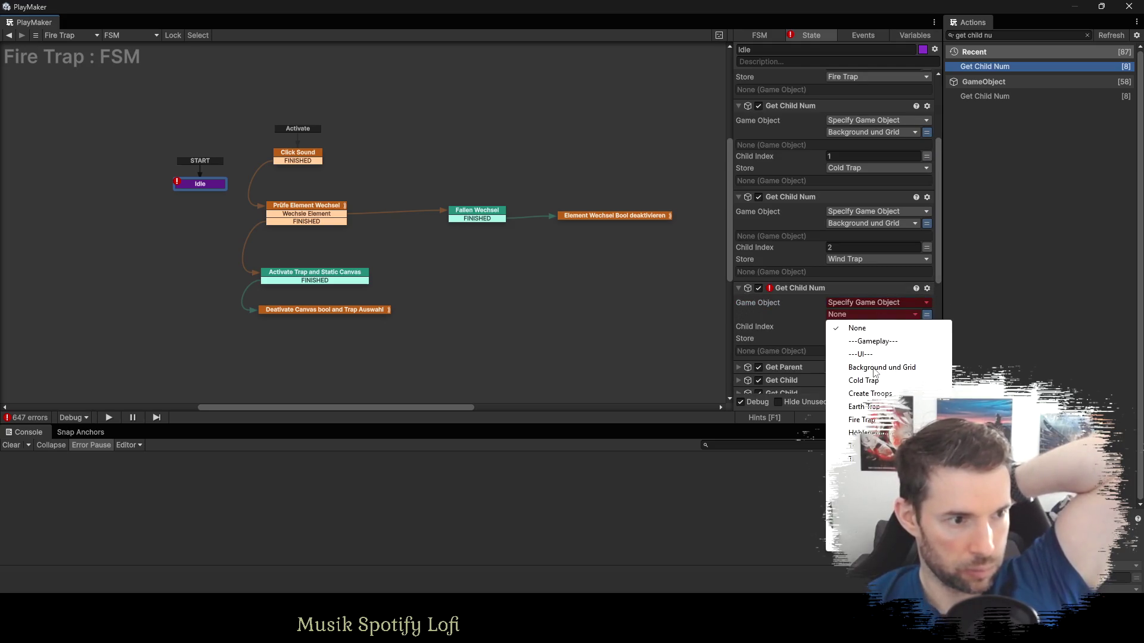
{"action": "left_click", "coordinate": [861, 365]}
{"action": "scroll", "coordinate": [846, 302], "scroll_direction": "down", "scroll_amount": 3}
{"action": "scroll", "coordinate": [846, 302], "scroll_direction": "down", "scroll_amount": 2}
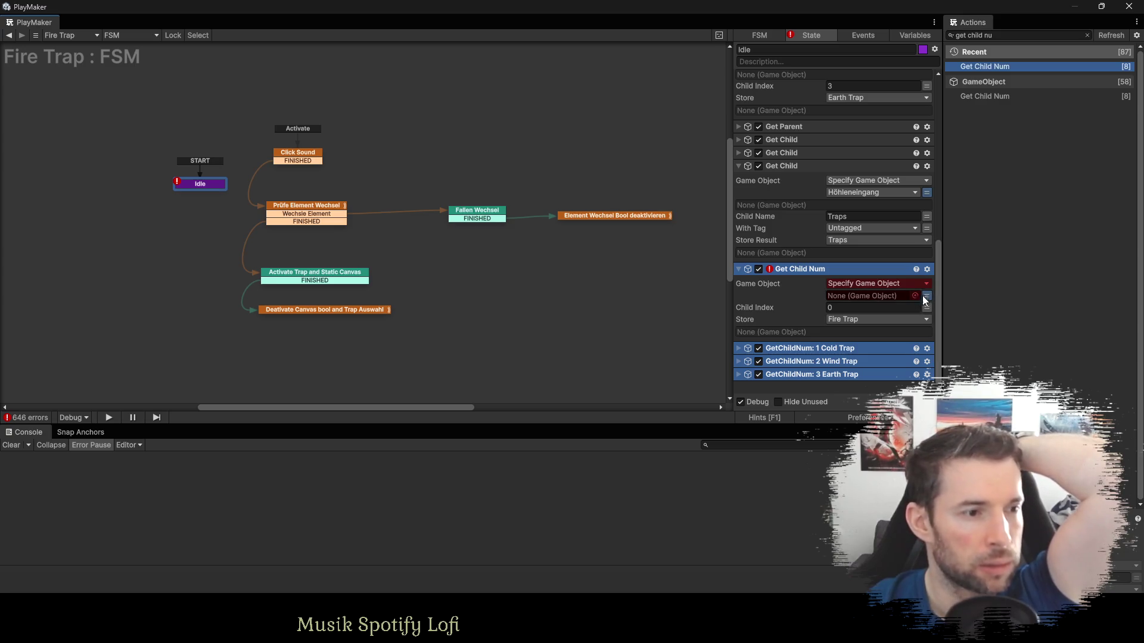
Make the pasted Get Child Num read from Traps and store into a new Fire Trap GO variable.
{"action": "left_click", "coordinate": [858, 297]}
{"action": "left_click", "coordinate": [864, 426]}
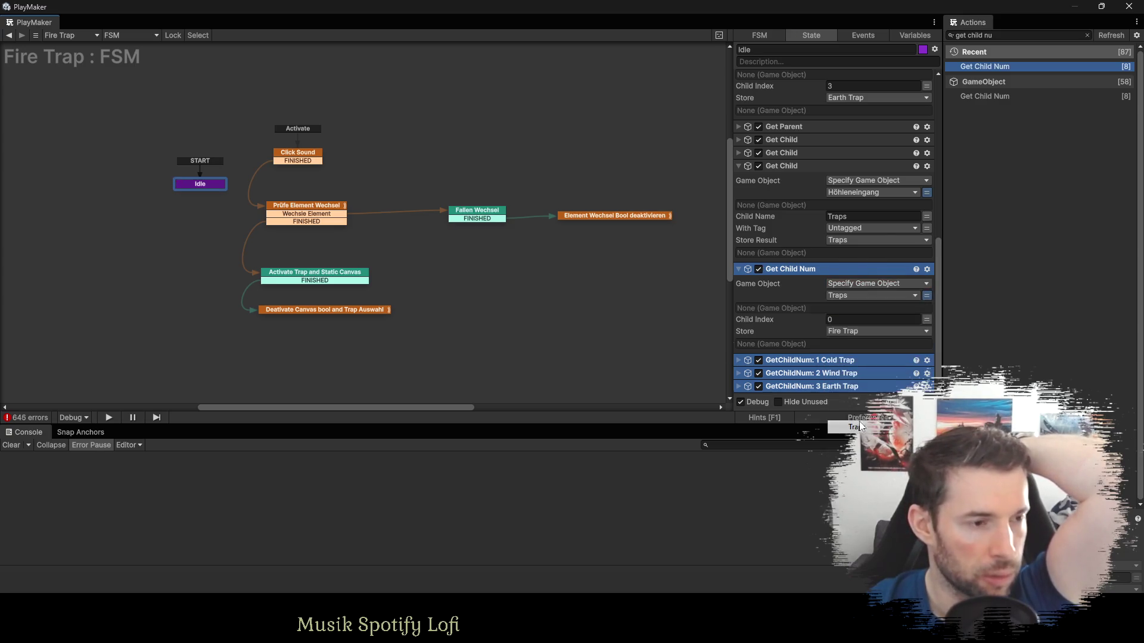
{"action": "left_click", "coordinate": [846, 334]}
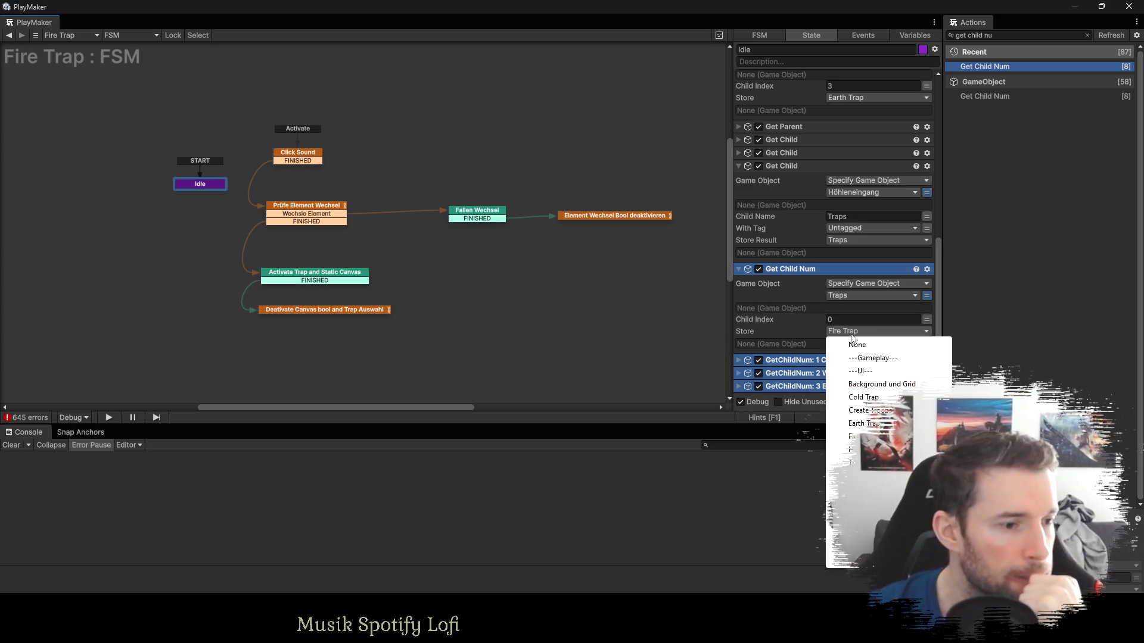
{"action": "key", "text": "Escape"}
{"action": "type", "text": "Fire Trap GO"}
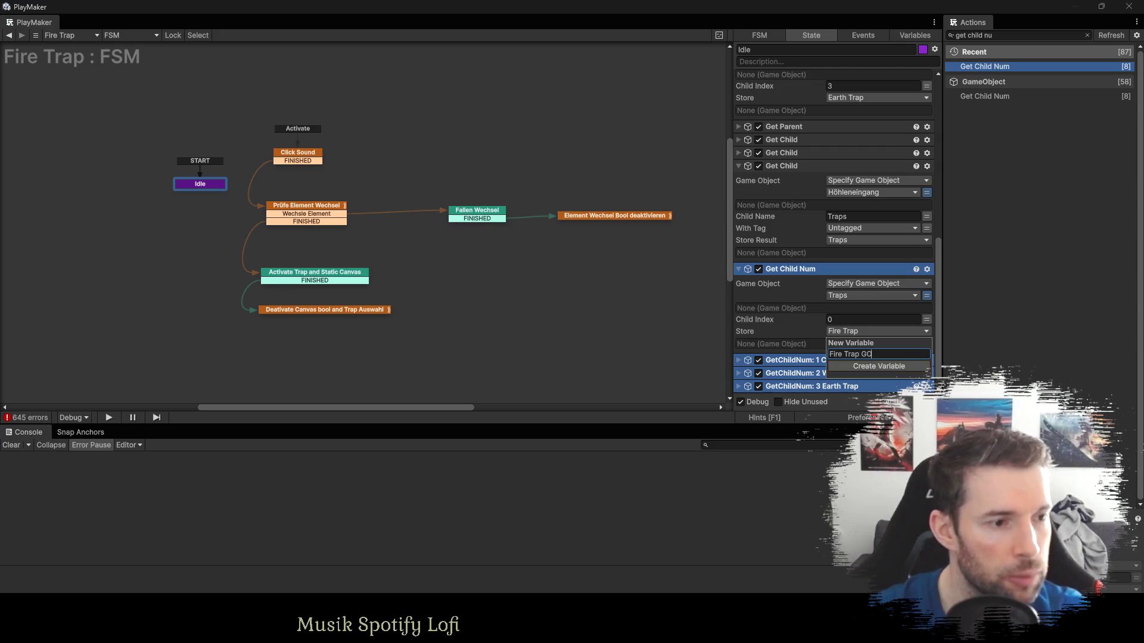
{"action": "key", "text": "Return"}
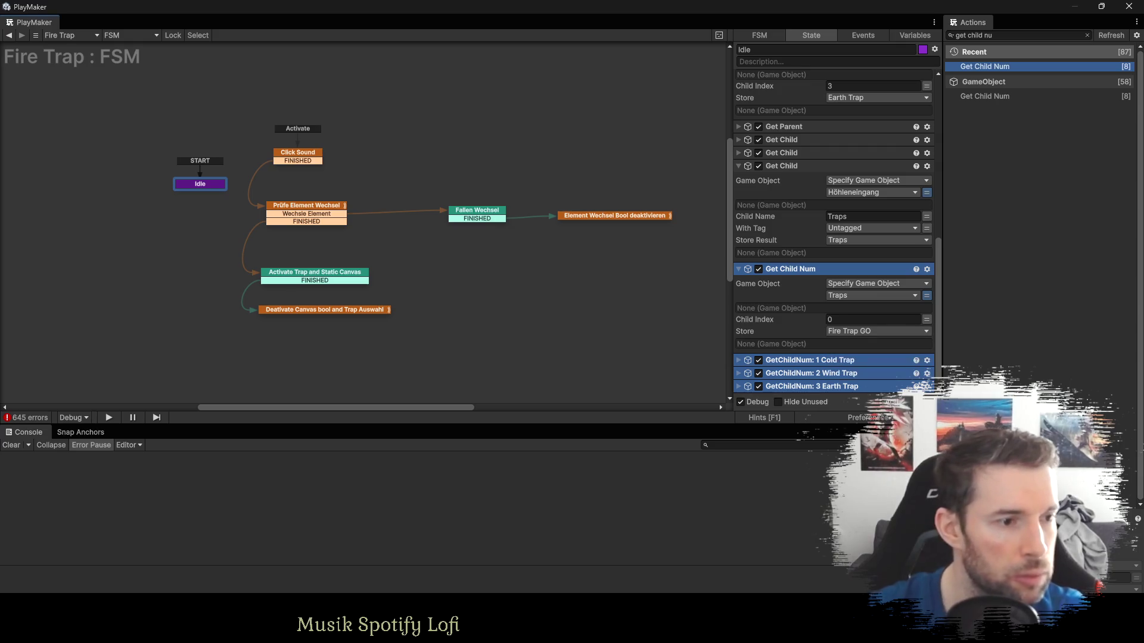
Delete the old trap lookup GetChildNum actions.
{"action": "left_click", "coordinate": [738, 358]}
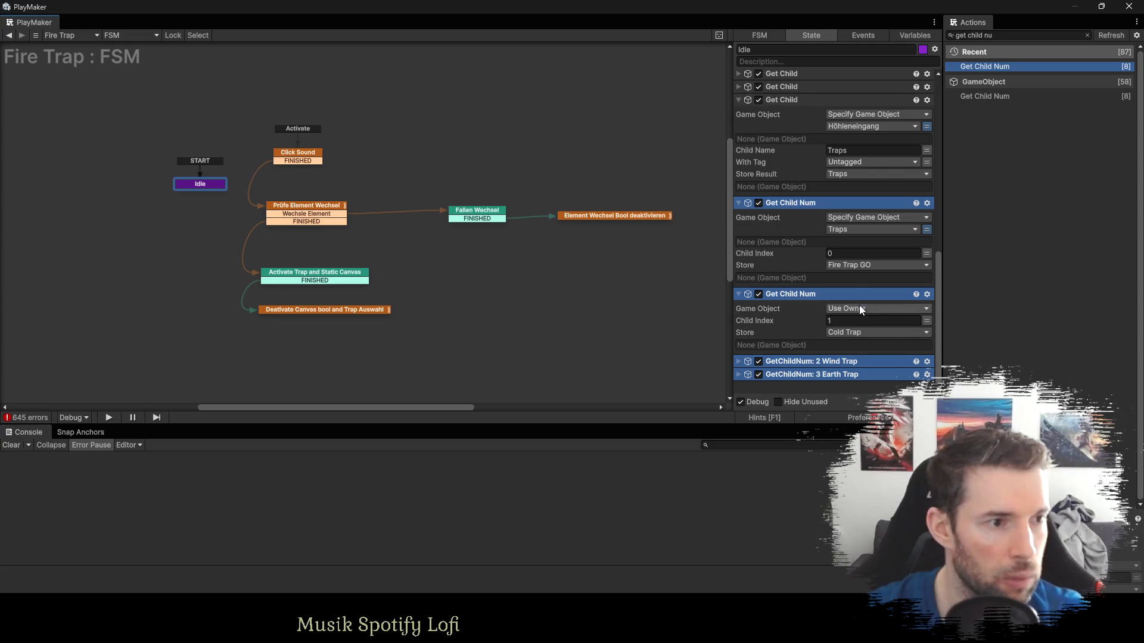
{"action": "left_click", "coordinate": [771, 311]}
{"action": "left_click", "coordinate": [778, 374], "text": "shift"}
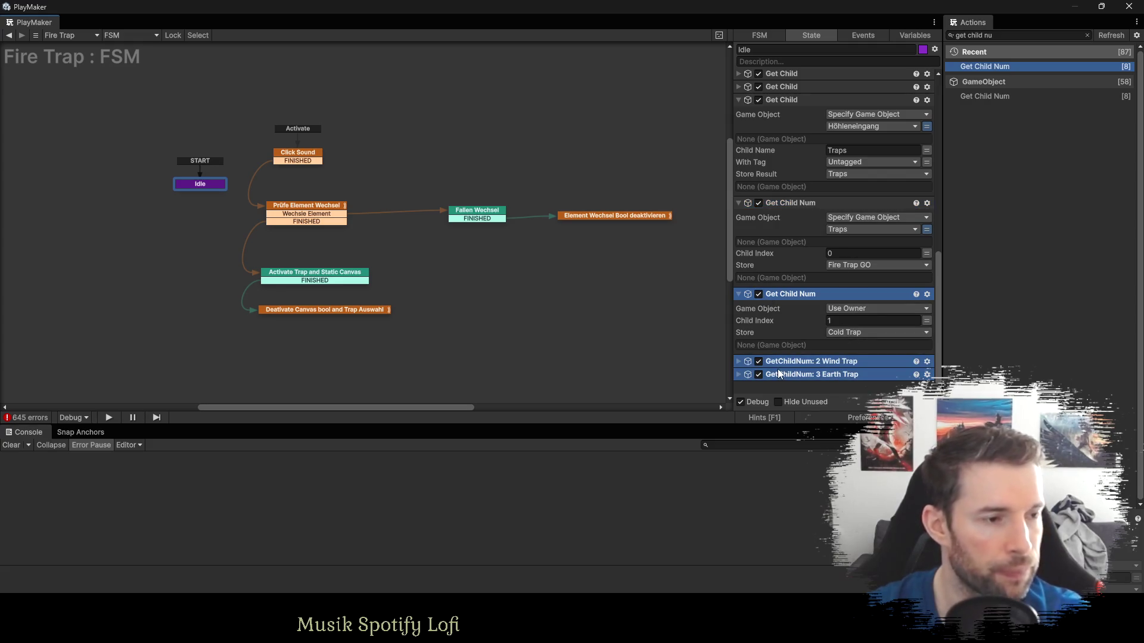
{"action": "key", "text": "Delete"}
Duplicate Get Child Num with index 1, storing it in a new Ice Traps GP variable.
{"action": "left_click", "coordinate": [781, 294]}
{"action": "key", "text": "ctrl+c"}
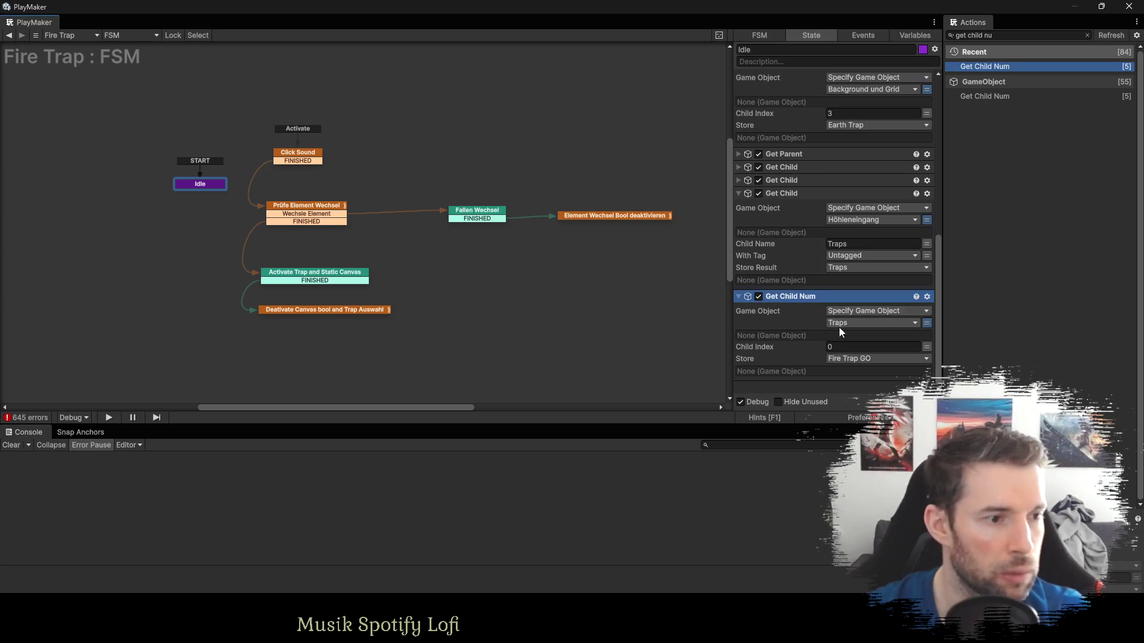
{"action": "key", "text": "ctrl+v"}
{"action": "left_click", "coordinate": [849, 347]}
{"action": "type", "text": "1"}
{"action": "left_click", "coordinate": [846, 357]}
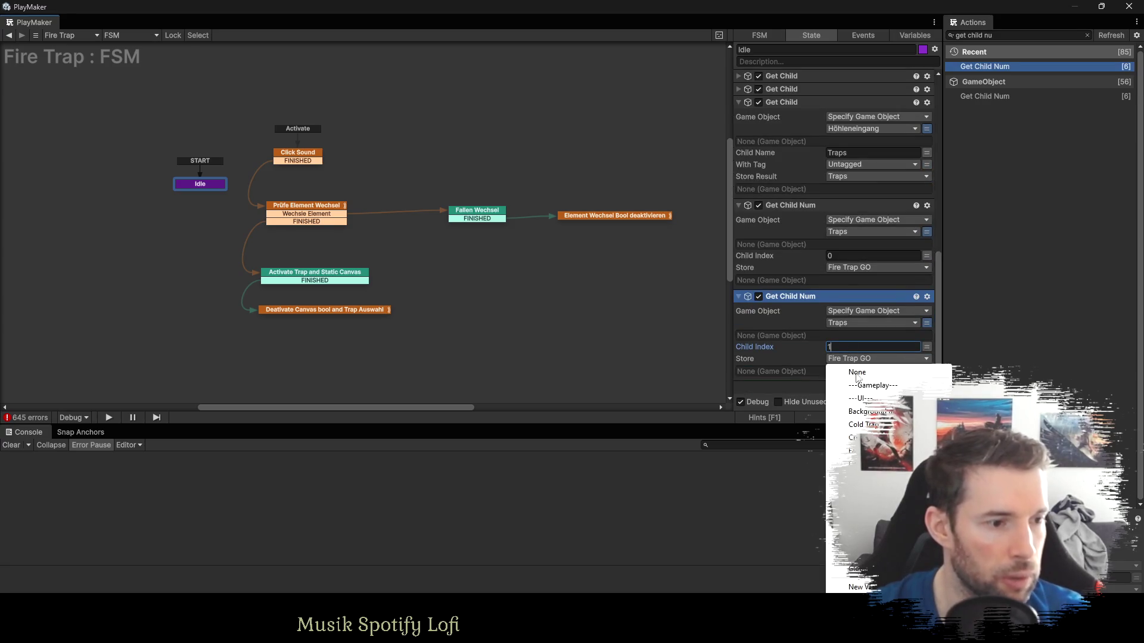
{"action": "left_click", "coordinate": [858, 587]}
{"action": "type", "text": "Ice"}
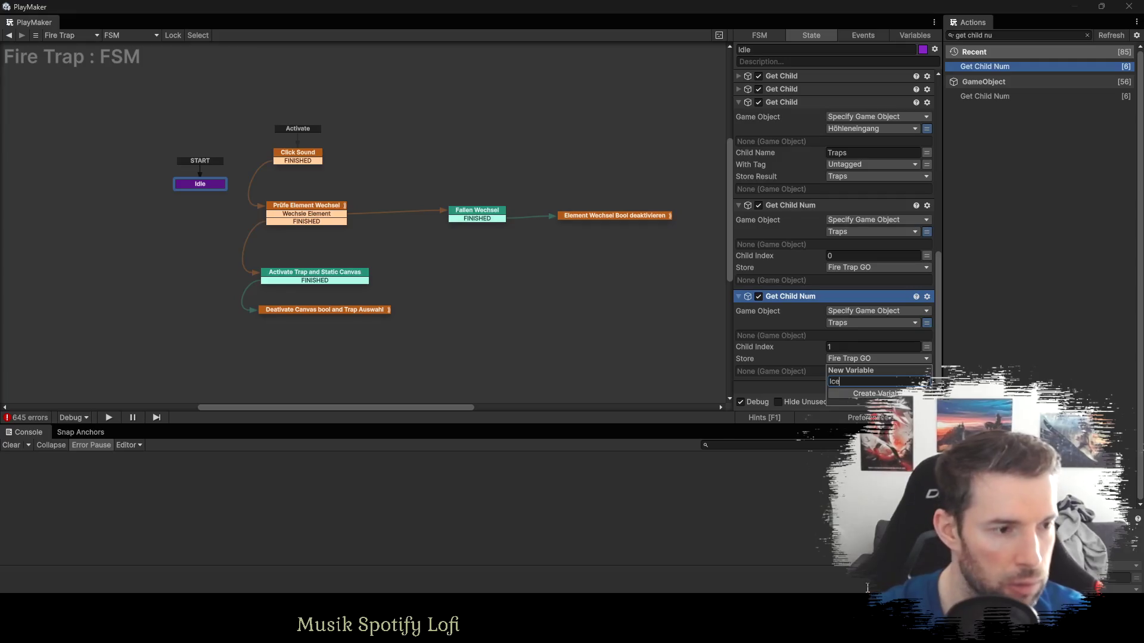
{"action": "type", "text": " Traps GP"}
{"action": "key", "text": "Return"}
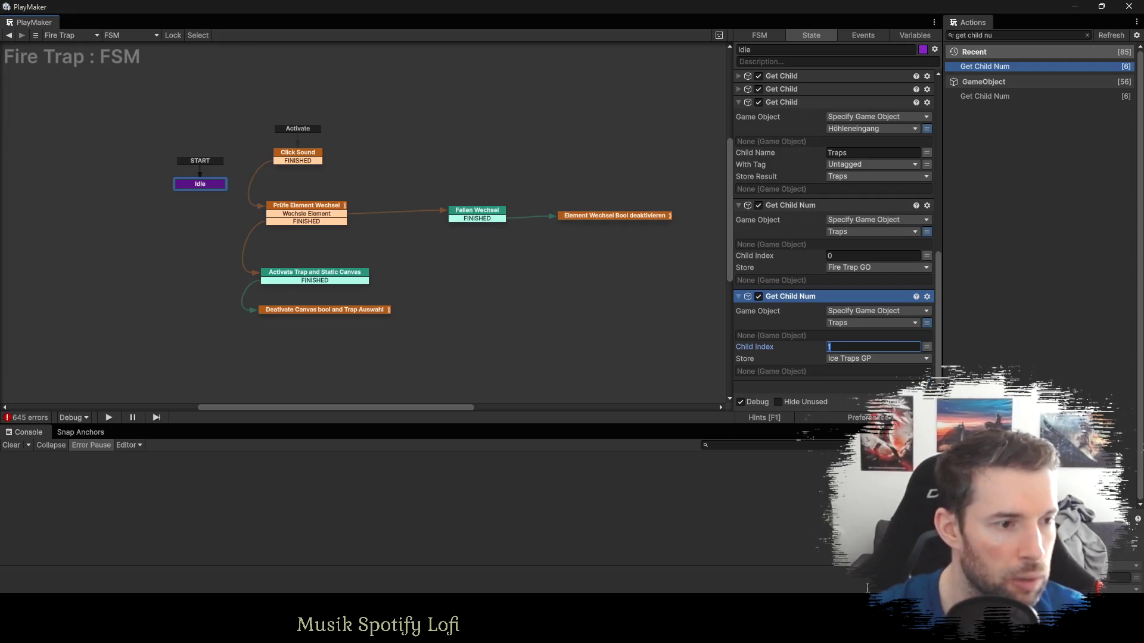
{"action": "left_click", "coordinate": [911, 34]}
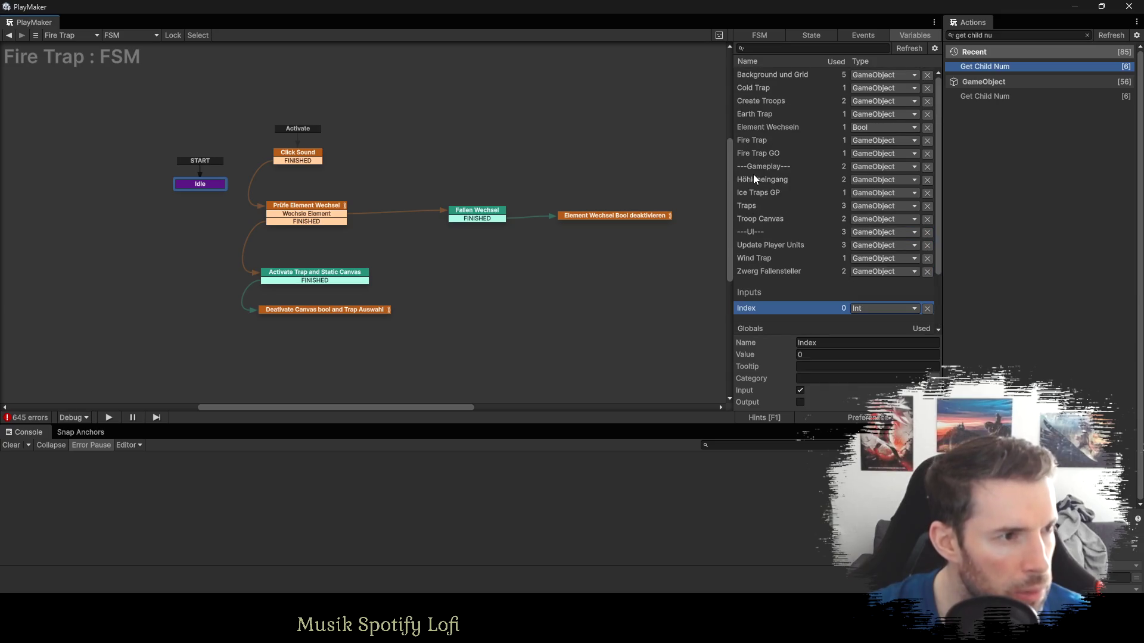
Rename the Ice Traps GP variable to Cold Trap GO in the Variables list.
{"action": "left_click", "coordinate": [763, 192]}
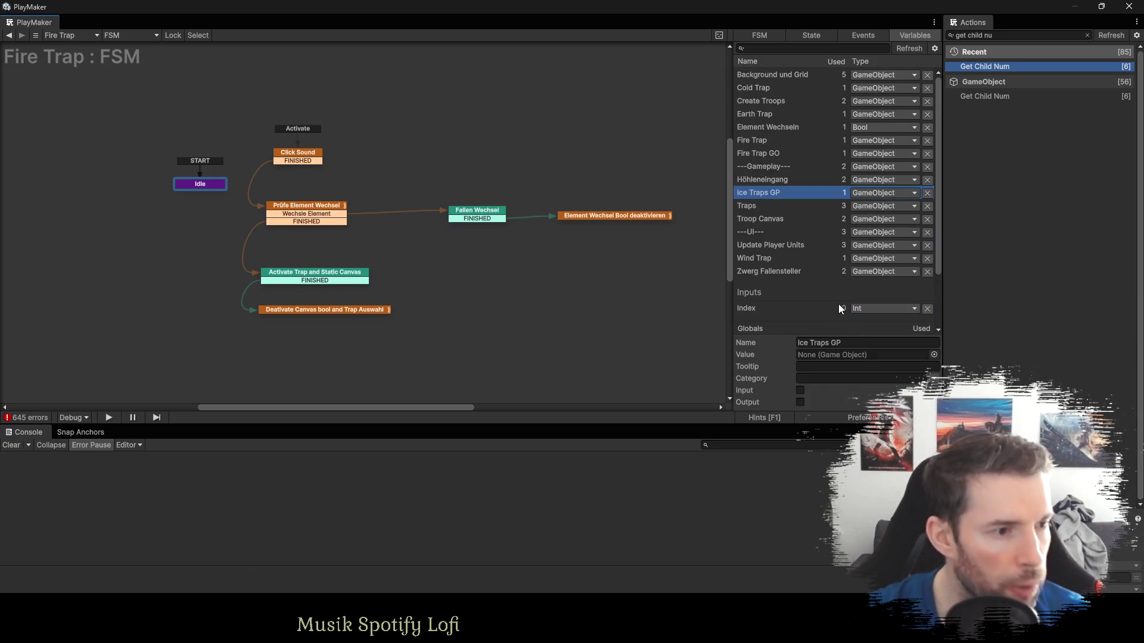
{"action": "left_click", "coordinate": [833, 343]}
{"action": "type", "text": "Cold Trap GO"}
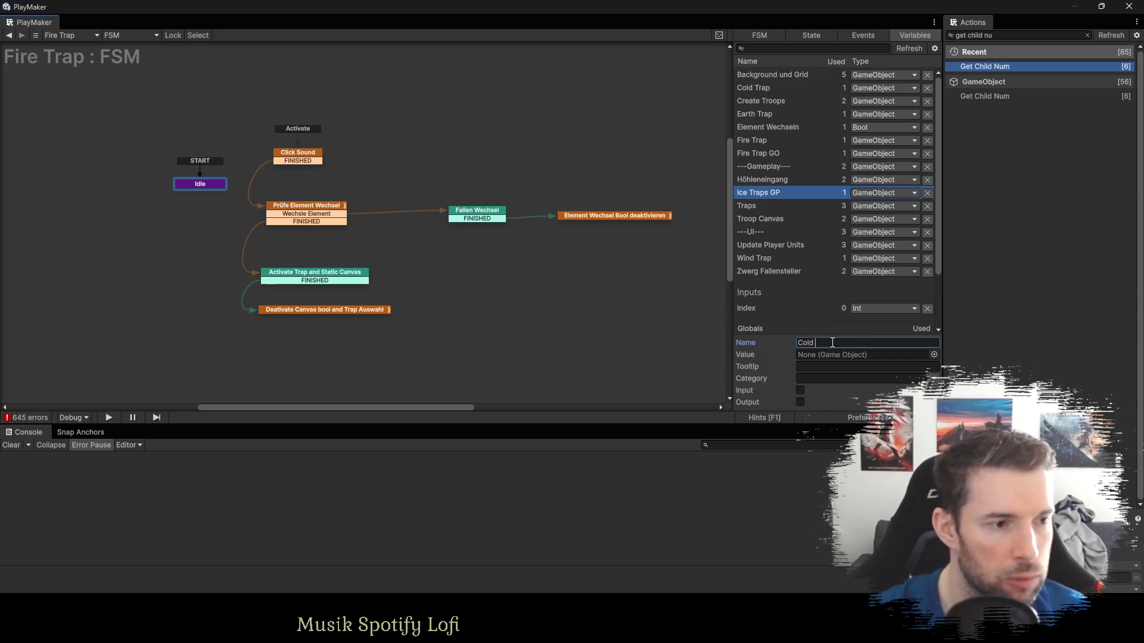
{"action": "key", "text": "Return"}
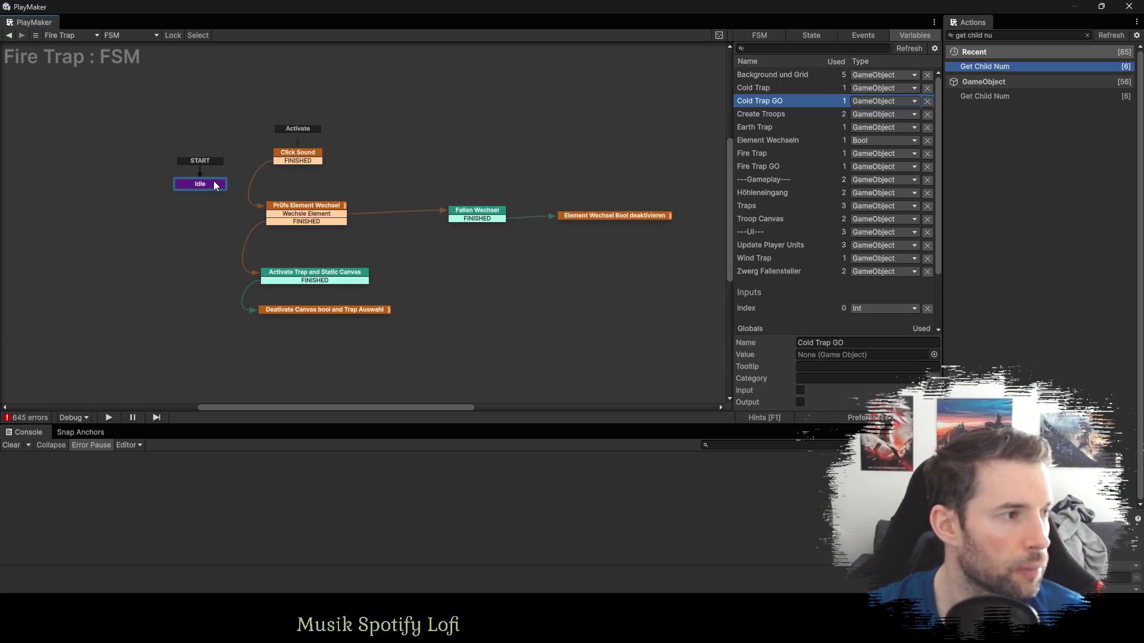
{"action": "left_click", "coordinate": [214, 197]}
{"action": "left_click", "coordinate": [811, 36]}
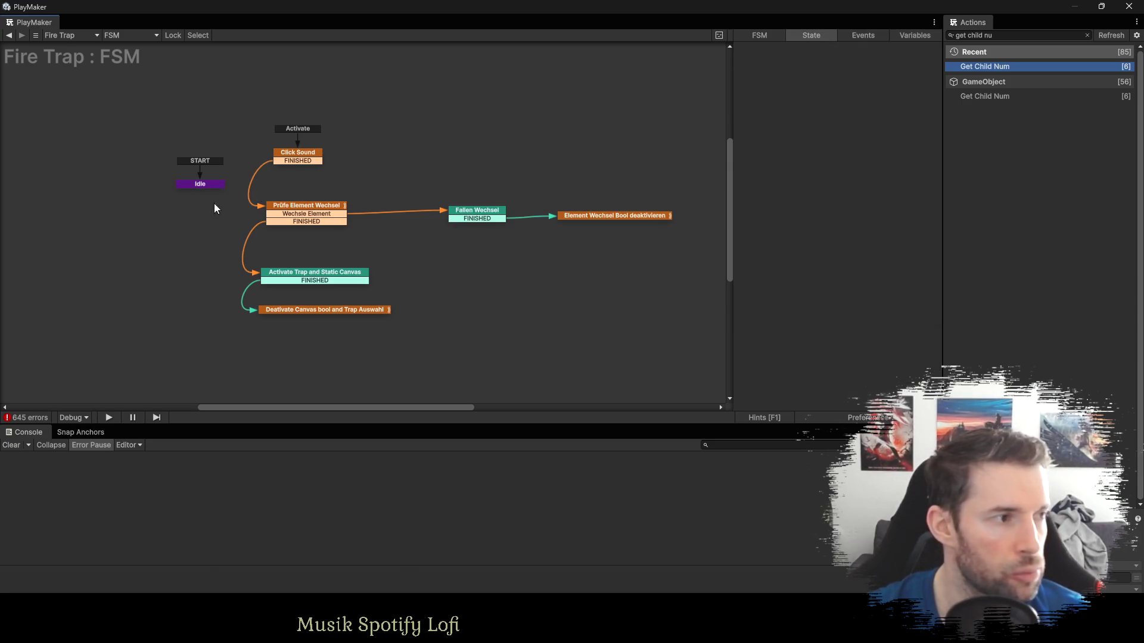
Duplicate Get Child Num in Idle, set index 2 and store it in a new Wind Trap GO variable.
{"action": "left_click", "coordinate": [198, 186]}
{"action": "scroll", "coordinate": [796, 245], "scroll_direction": "down", "scroll_amount": 5}
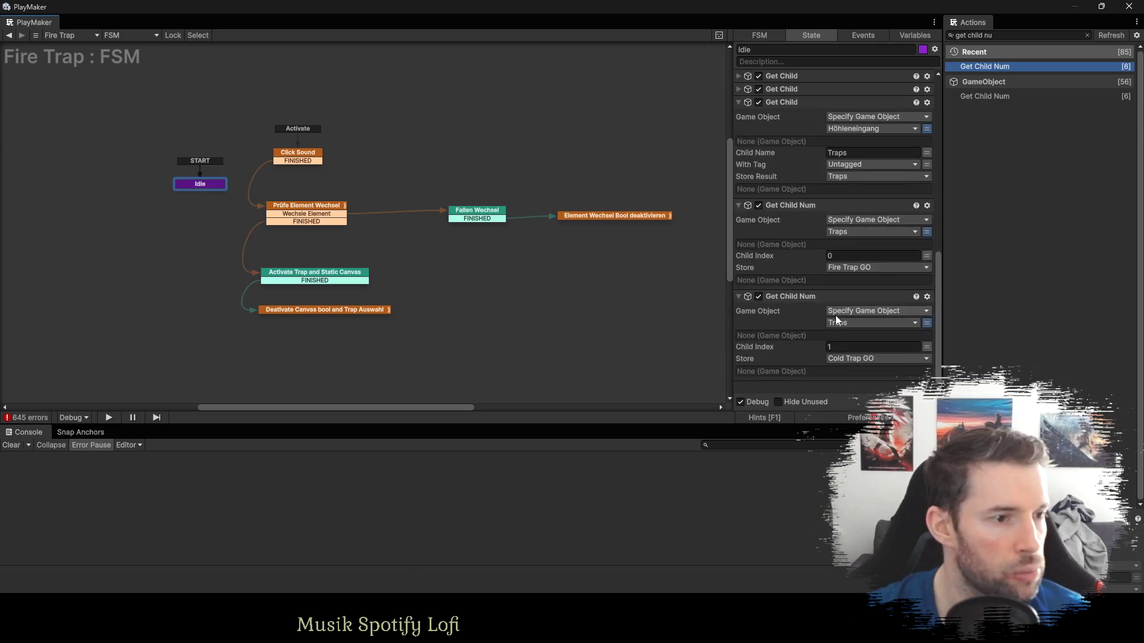
{"action": "left_click", "coordinate": [784, 296]}
{"action": "key", "text": "ctrl+c"}
{"action": "key", "text": "ctrl+v"}
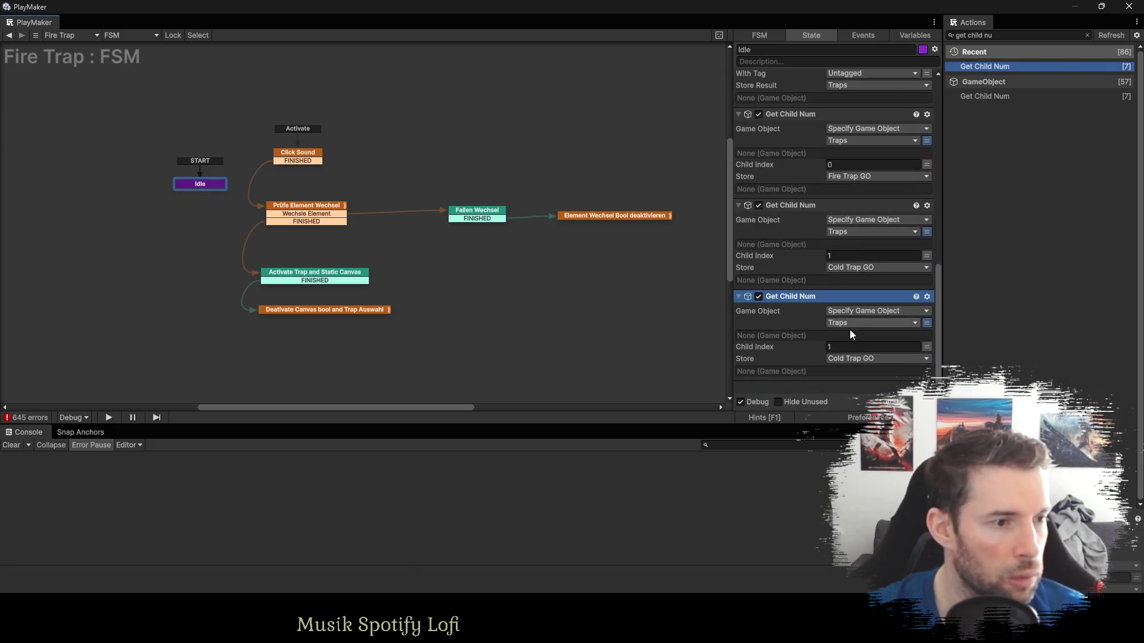
{"action": "left_click", "coordinate": [845, 343]}
{"action": "type", "text": "2"}
{"action": "left_click", "coordinate": [851, 360]}
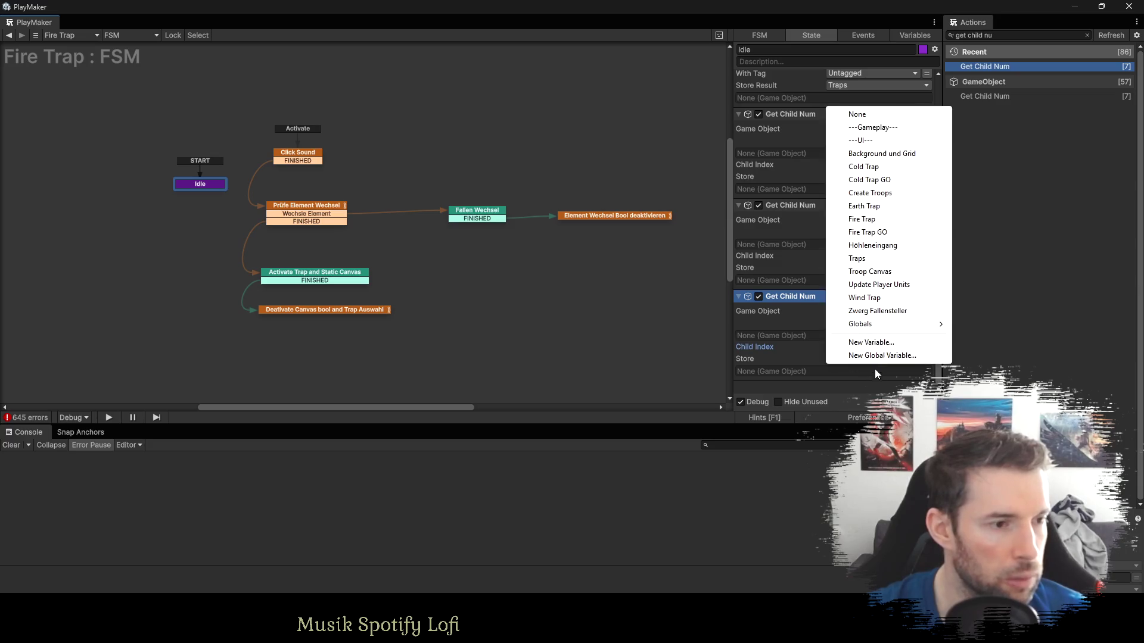
{"action": "left_click", "coordinate": [879, 344]}
{"action": "type", "text": "Wind Trap GO"}
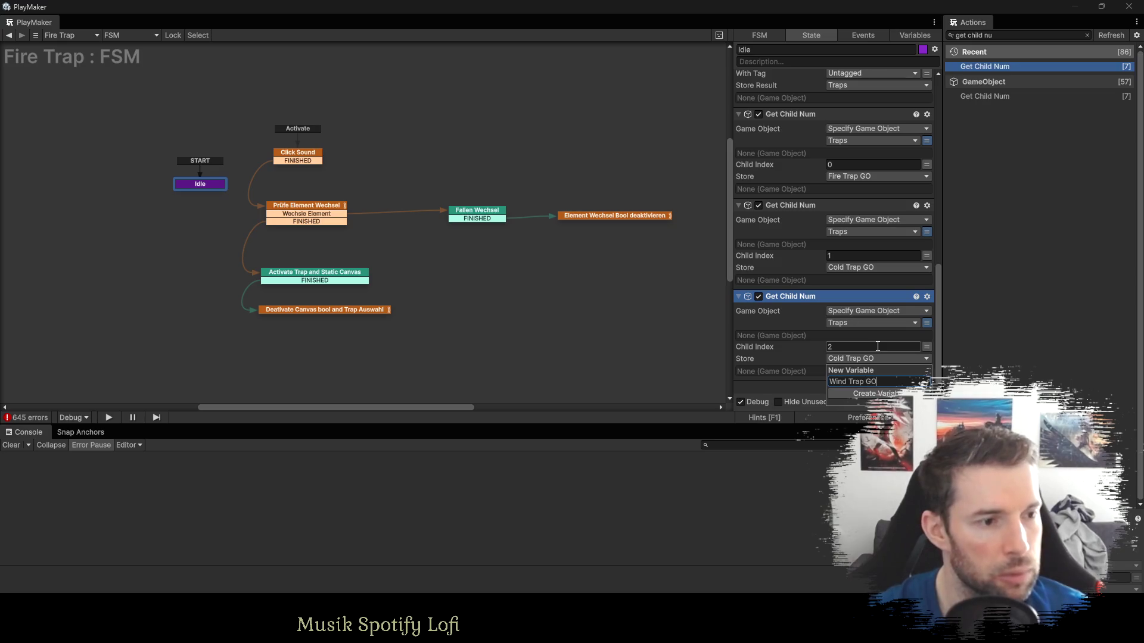
{"action": "key", "text": "Return"}
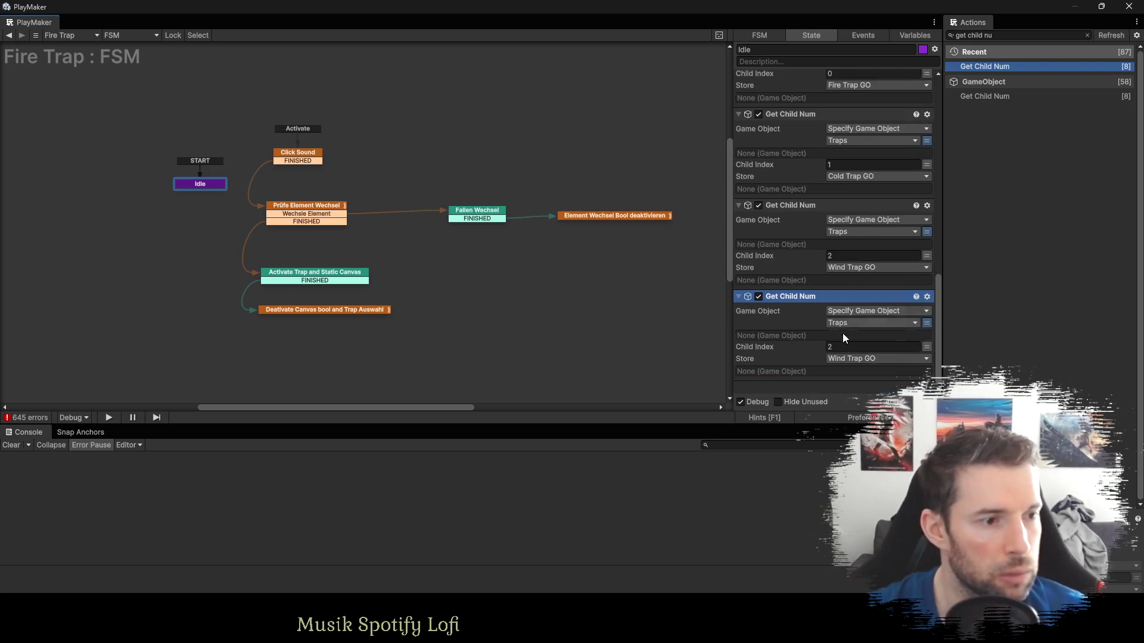
Store the fourth Get Child Num result (child 3) in a new variable named Eearth Trap GO.
{"action": "left_click", "coordinate": [856, 358]}
{"action": "left_click", "coordinate": [868, 346]}
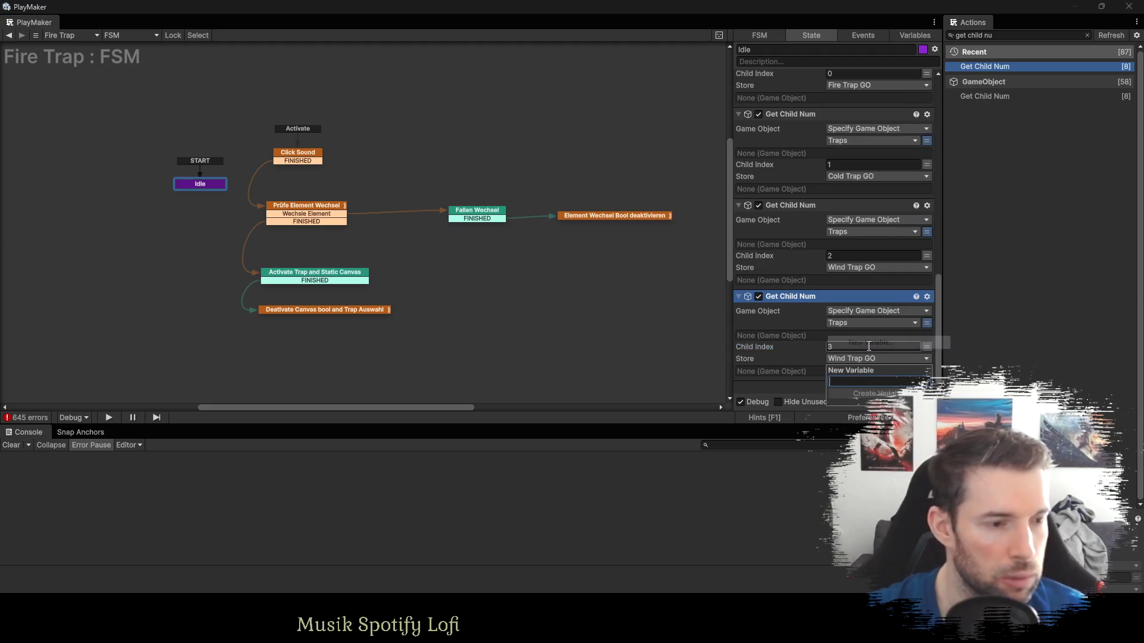
{"action": "type", "text": "Eea"}
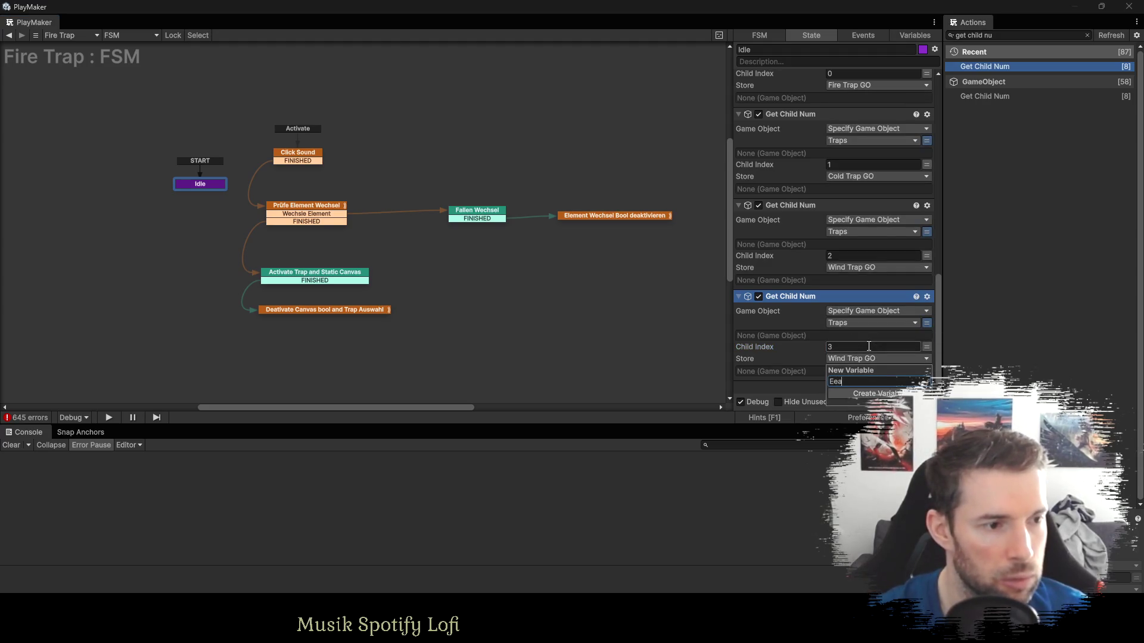
{"action": "type", "text": "rth Trap GO"}
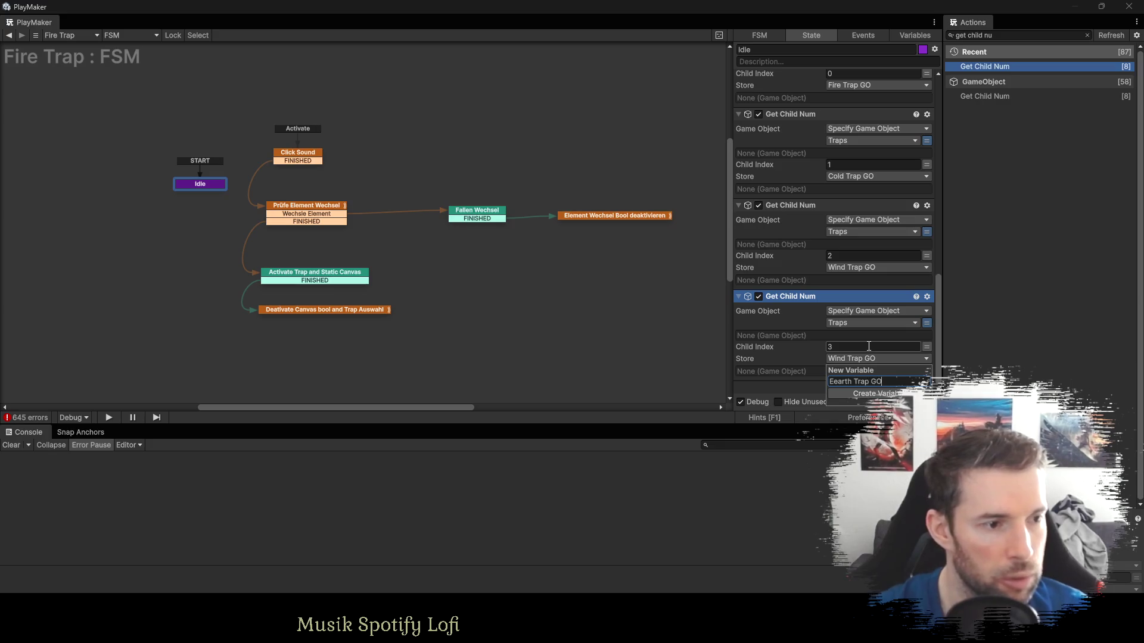
{"action": "key", "text": "Return"}
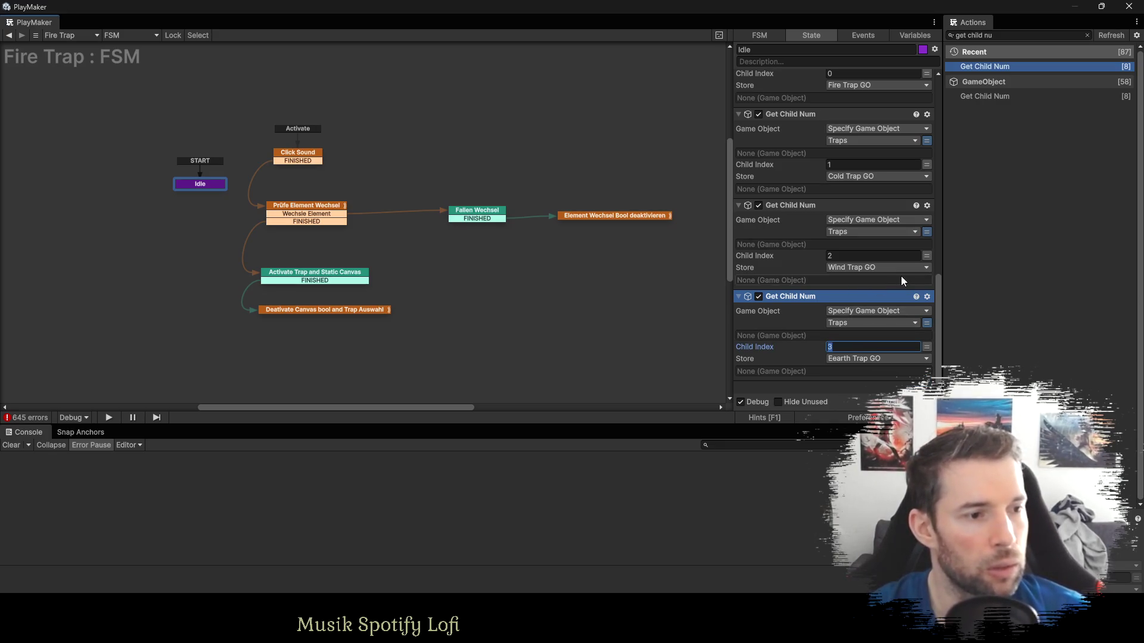
{"action": "left_click", "coordinate": [860, 37]}
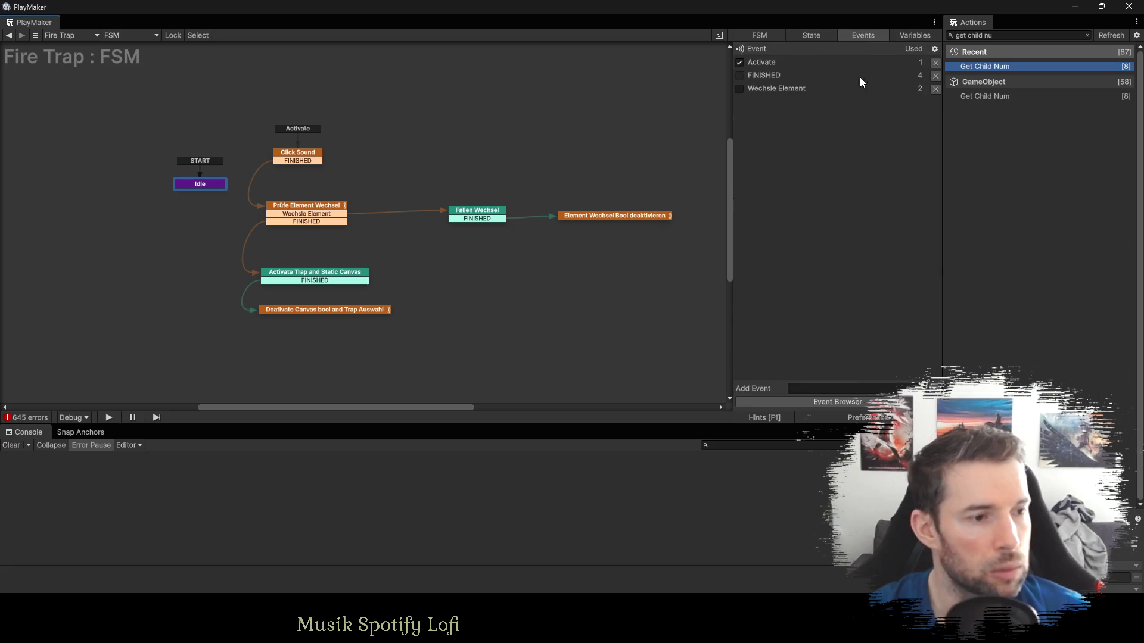
Delete the extra 'E' to rename the Eearth Trap GO variable to Earth Trap GO.
{"action": "left_click", "coordinate": [907, 36]}
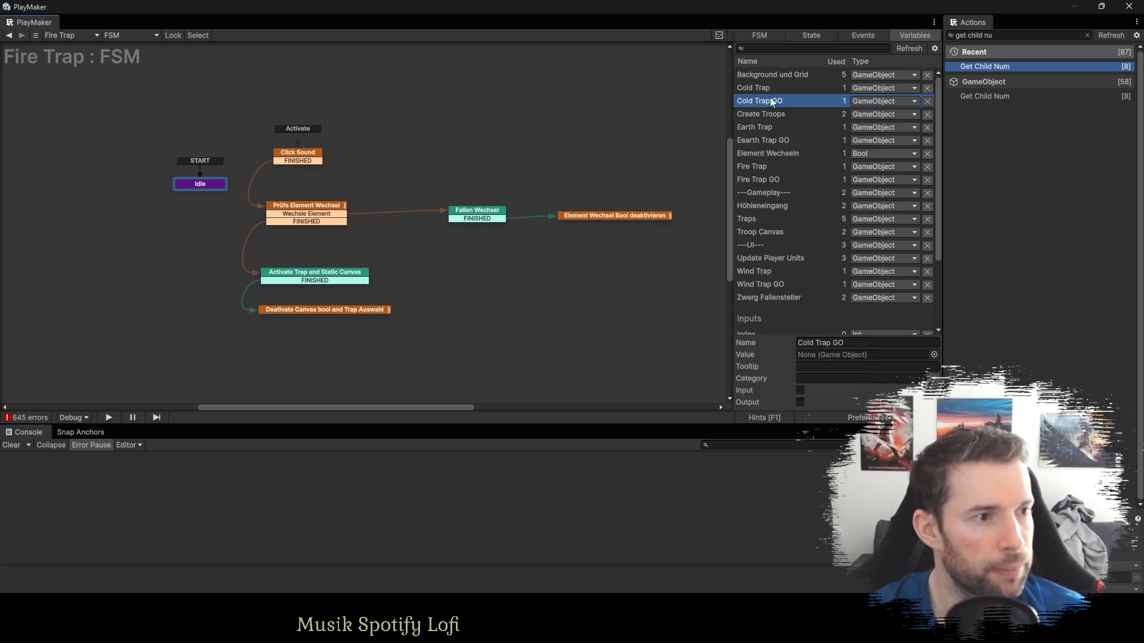
{"action": "left_click", "coordinate": [757, 140]}
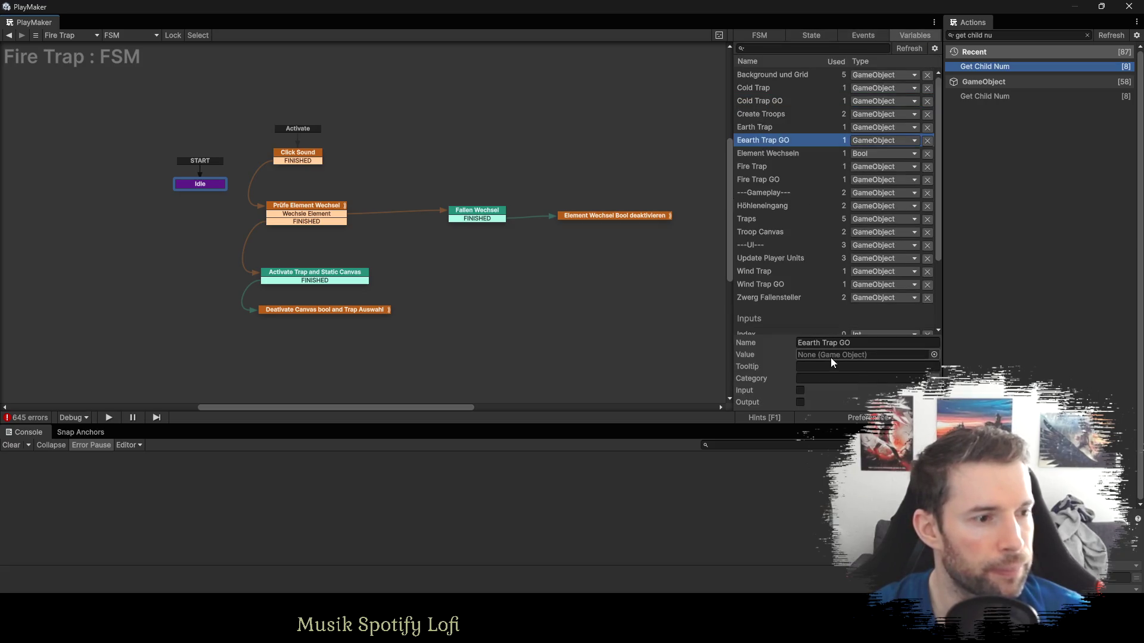
{"action": "left_click", "coordinate": [803, 343]}
{"action": "key", "text": "Delete"}
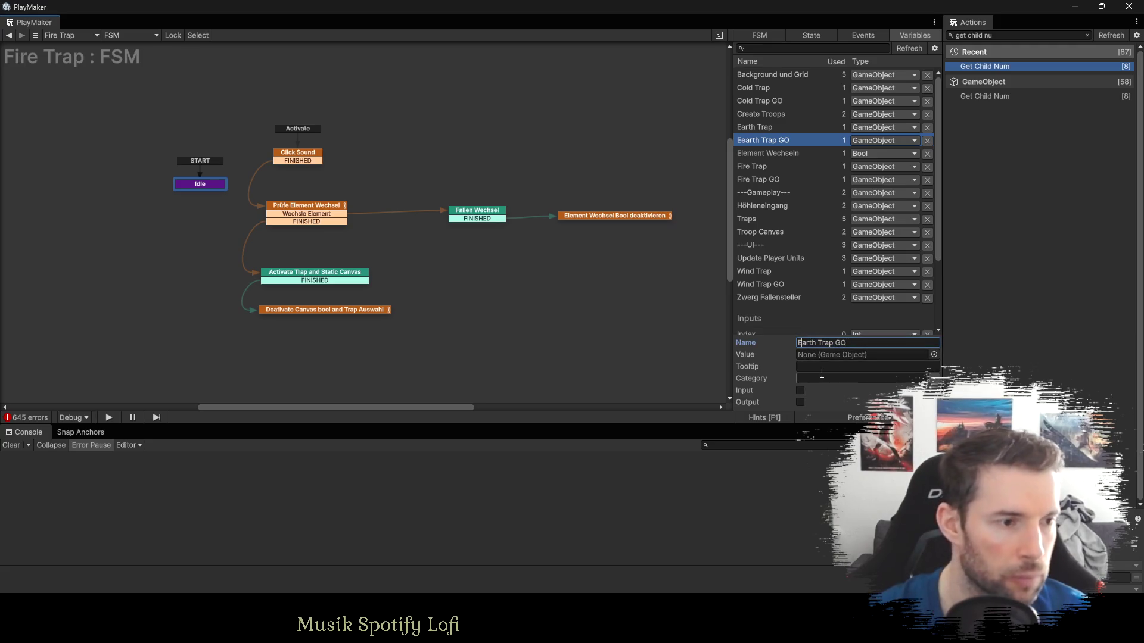
{"action": "key", "text": "Return"}
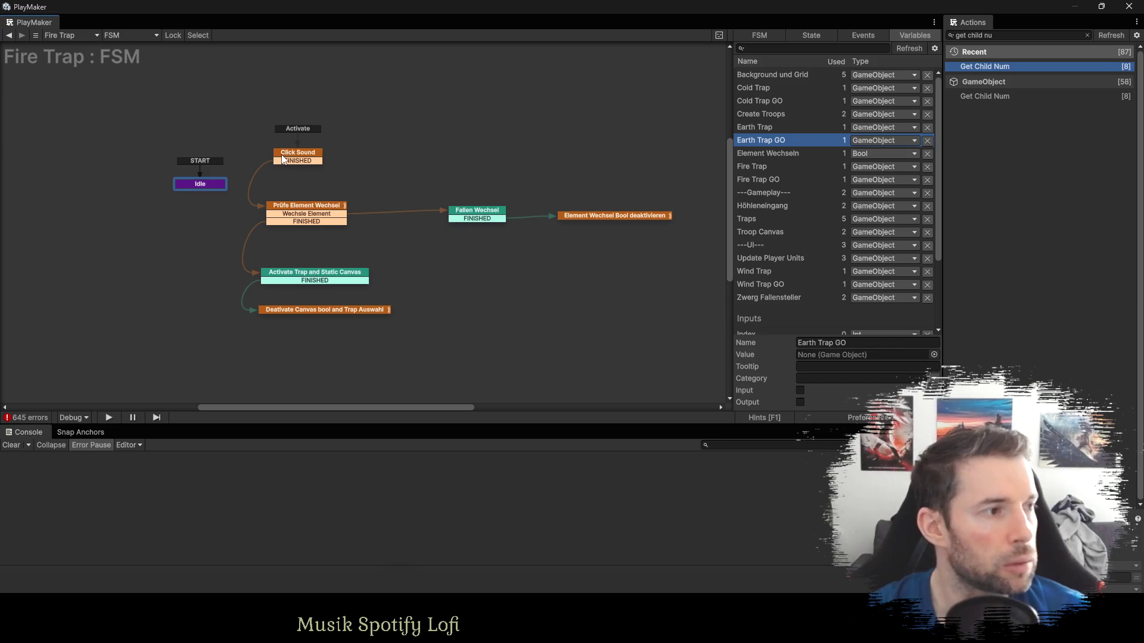
{"action": "left_click", "coordinate": [292, 157]}
{"action": "left_click", "coordinate": [314, 206]}
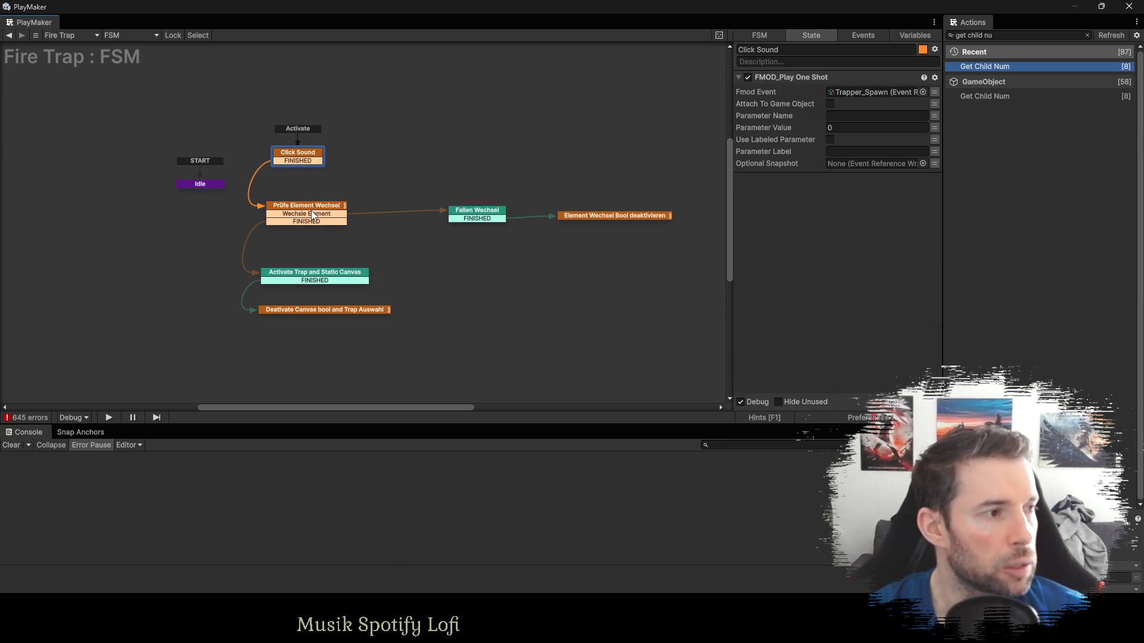
Point Fallen Wechsel's first Activate Game Object action to the Fire Trap GO variable.
{"action": "left_click", "coordinate": [476, 215]}
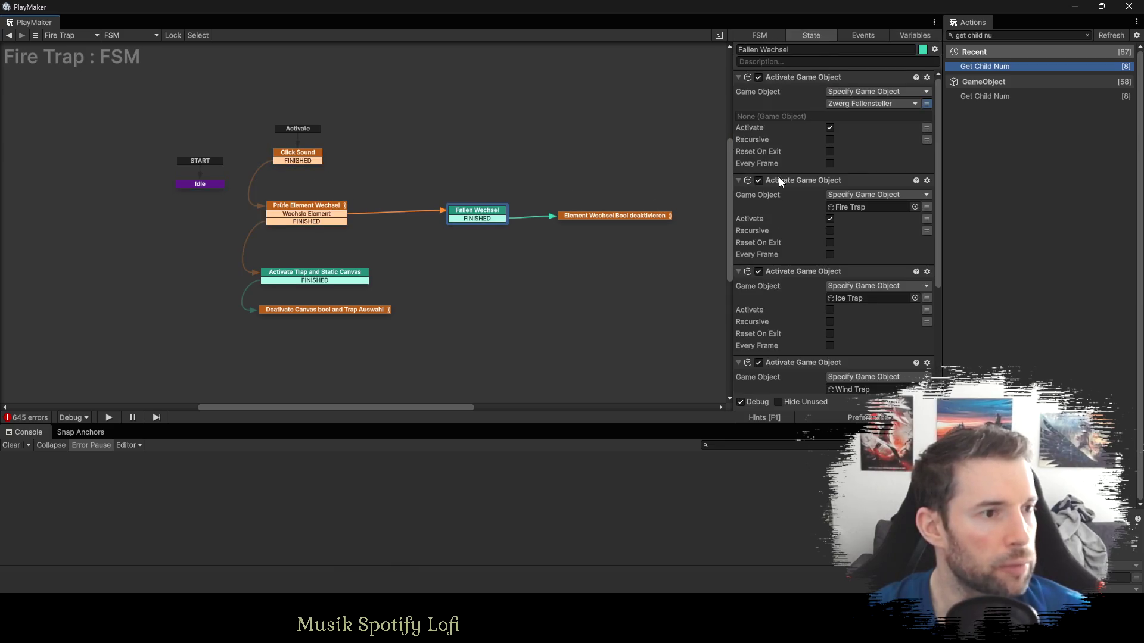
{"action": "left_click", "coordinate": [859, 207]}
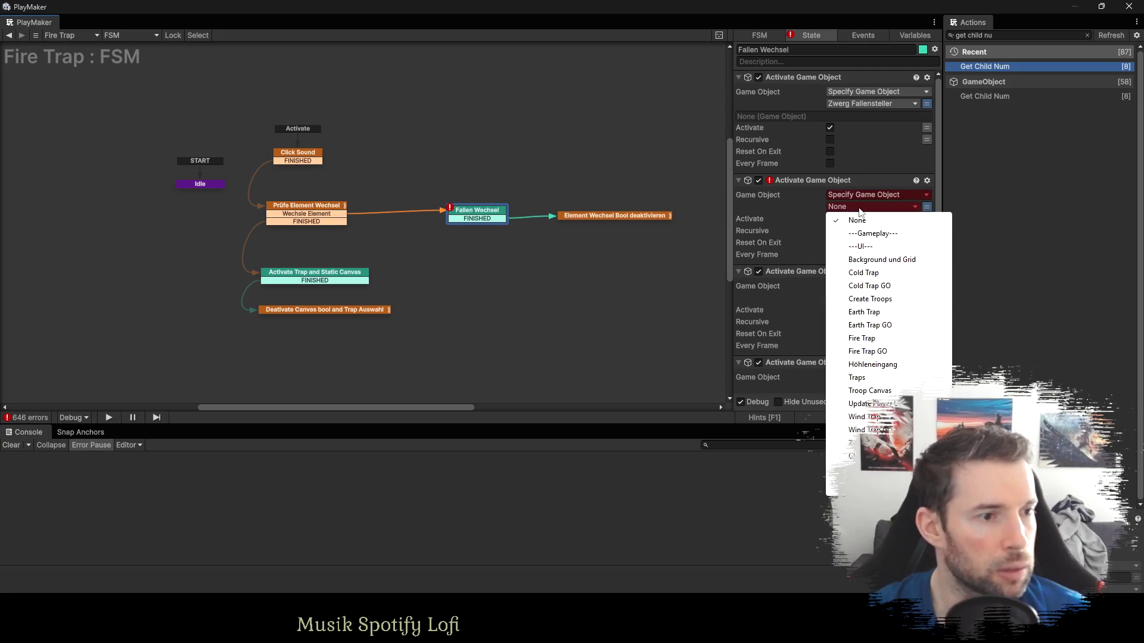
{"action": "left_click", "coordinate": [862, 338]}
{"action": "left_click", "coordinate": [852, 308]}
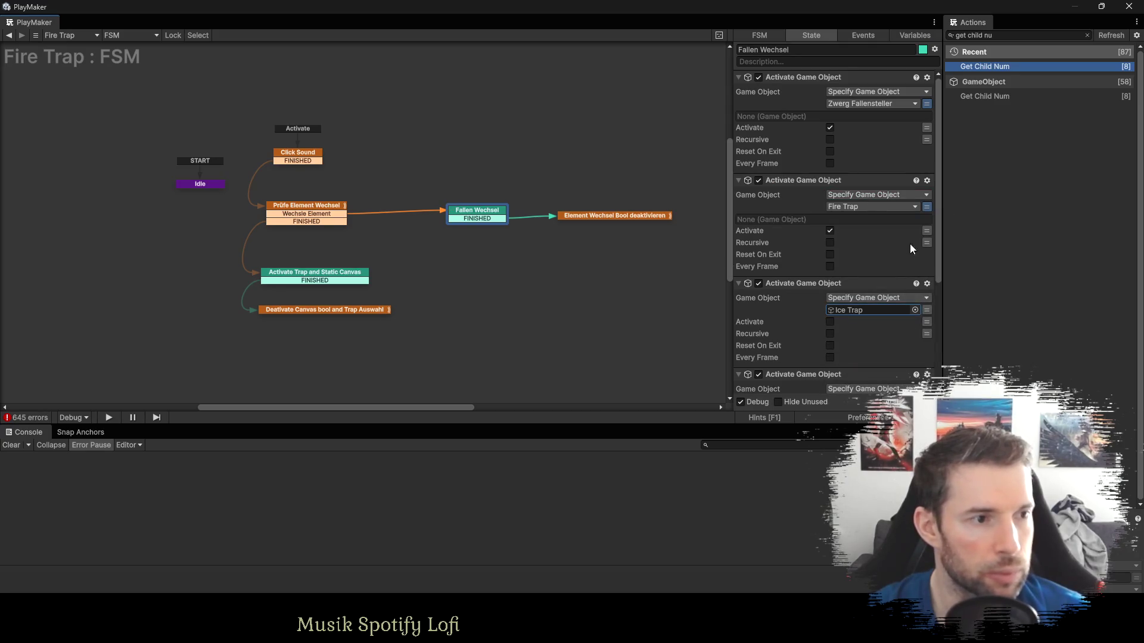
{"action": "left_click", "coordinate": [906, 208]}
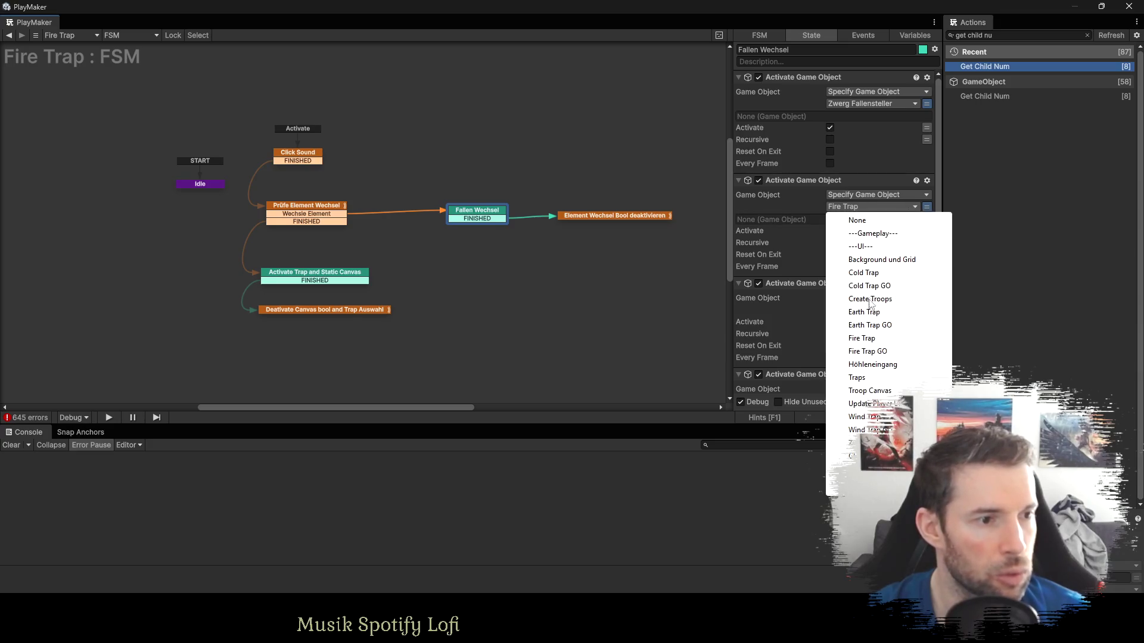
{"action": "left_click", "coordinate": [865, 351]}
{"action": "scroll", "coordinate": [852, 317], "scroll_direction": "down", "scroll_amount": 2}
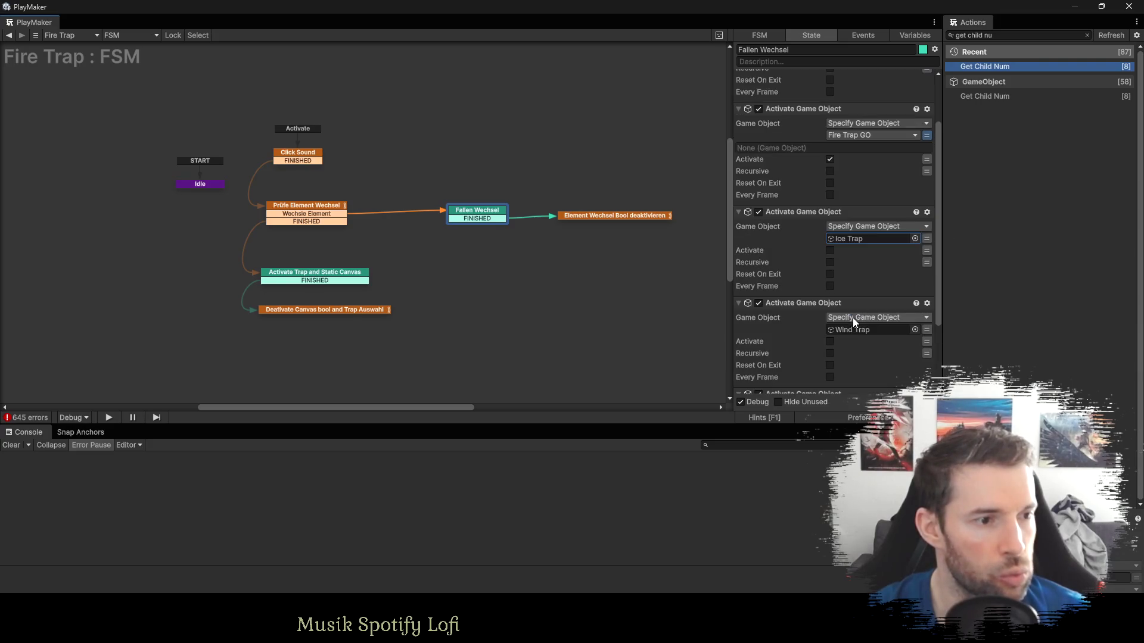
Switch the Ice, Wind and Earth actions to the Cold, Wind and Earth Trap GO variables.
{"action": "left_click", "coordinate": [927, 240]}
{"action": "left_click", "coordinate": [869, 239]}
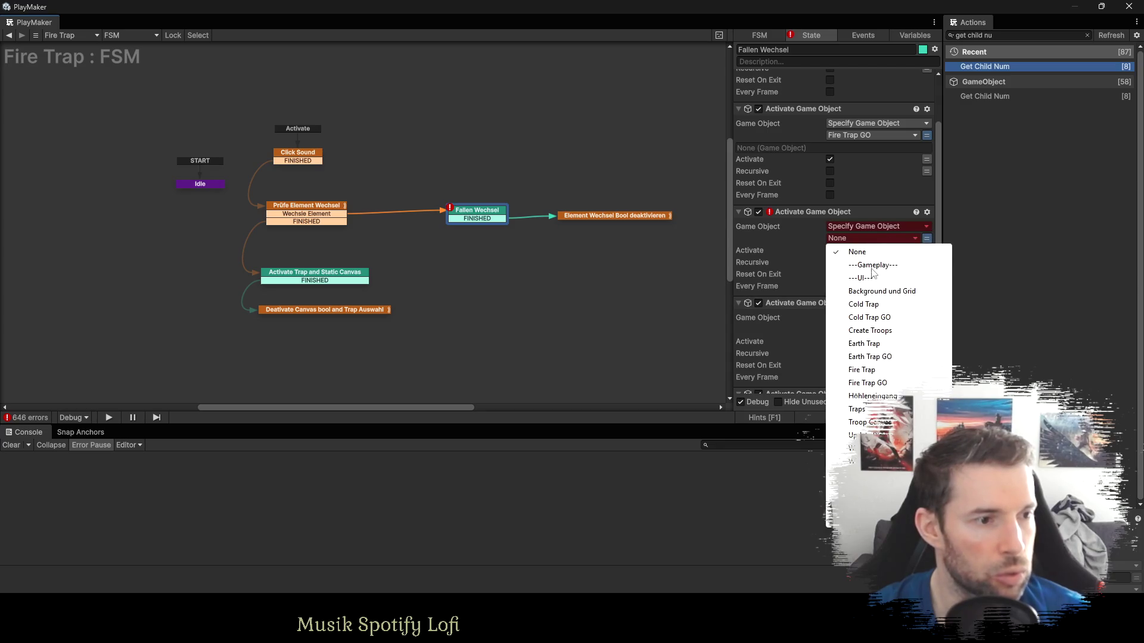
{"action": "left_click", "coordinate": [876, 277]}
{"action": "left_click", "coordinate": [926, 235]}
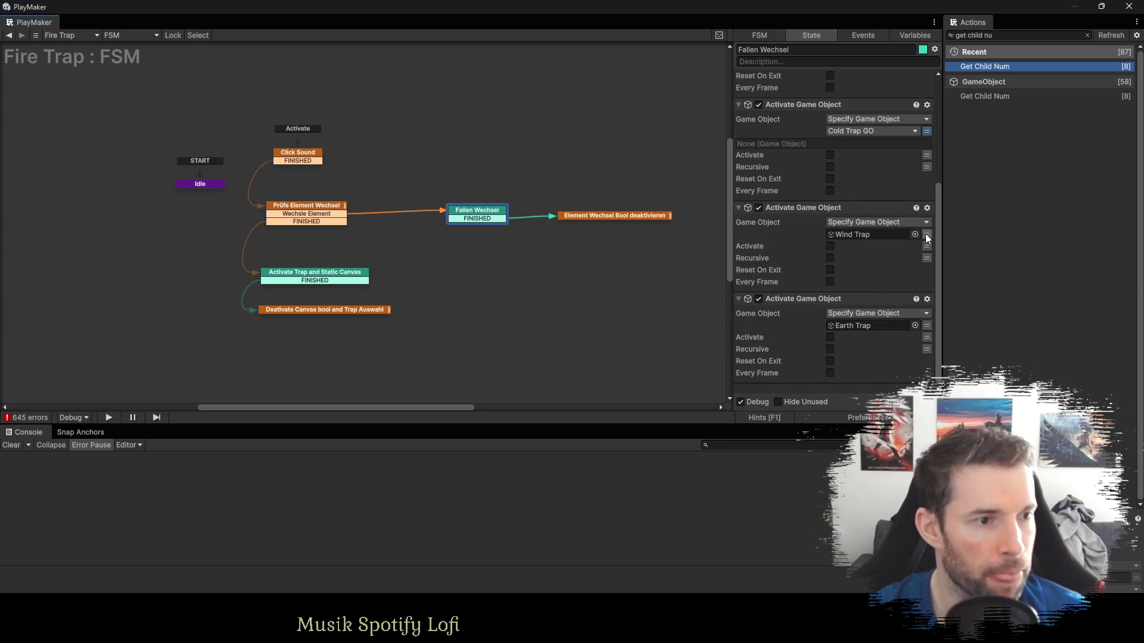
{"action": "left_click", "coordinate": [926, 235]}
{"action": "left_click", "coordinate": [866, 236]}
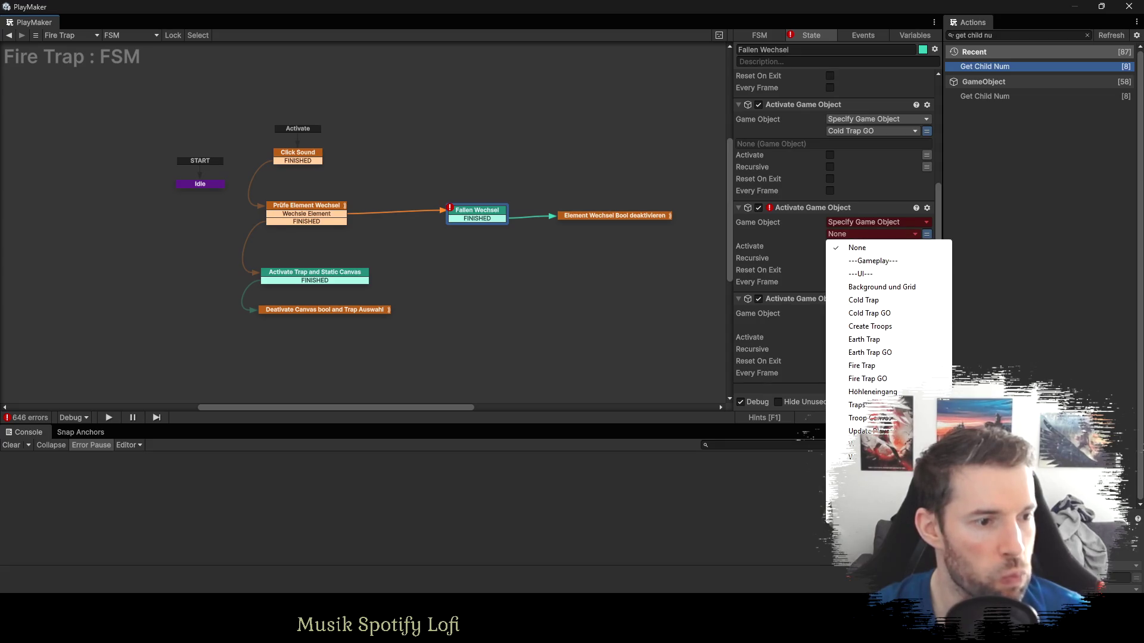
{"action": "left_click", "coordinate": [866, 457]}
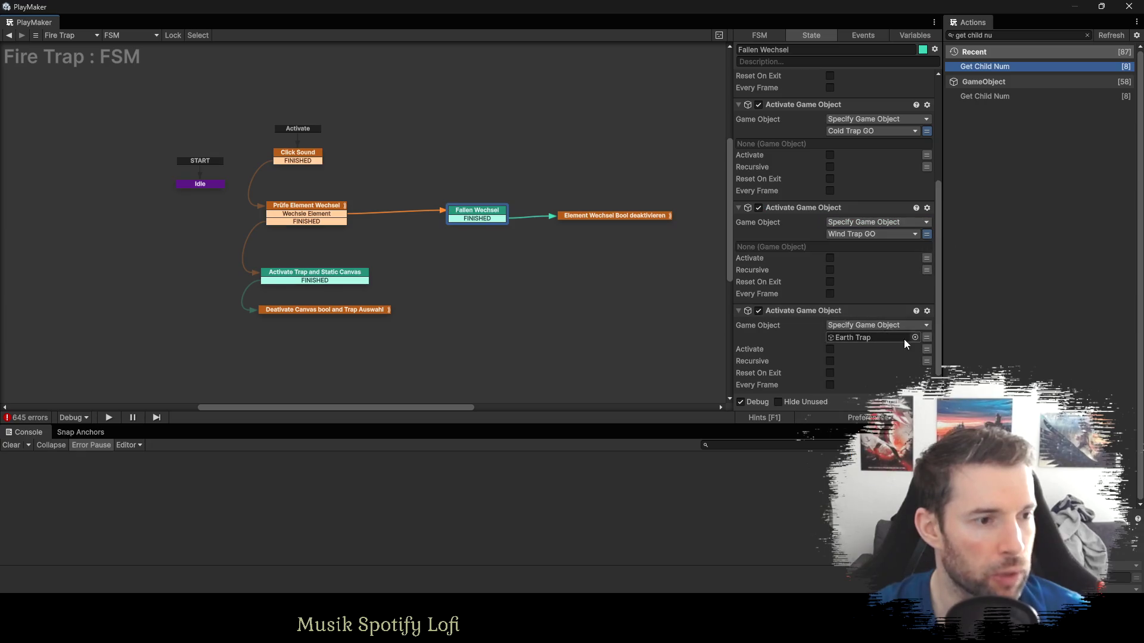
{"action": "left_click", "coordinate": [926, 339]}
{"action": "left_click", "coordinate": [862, 338]}
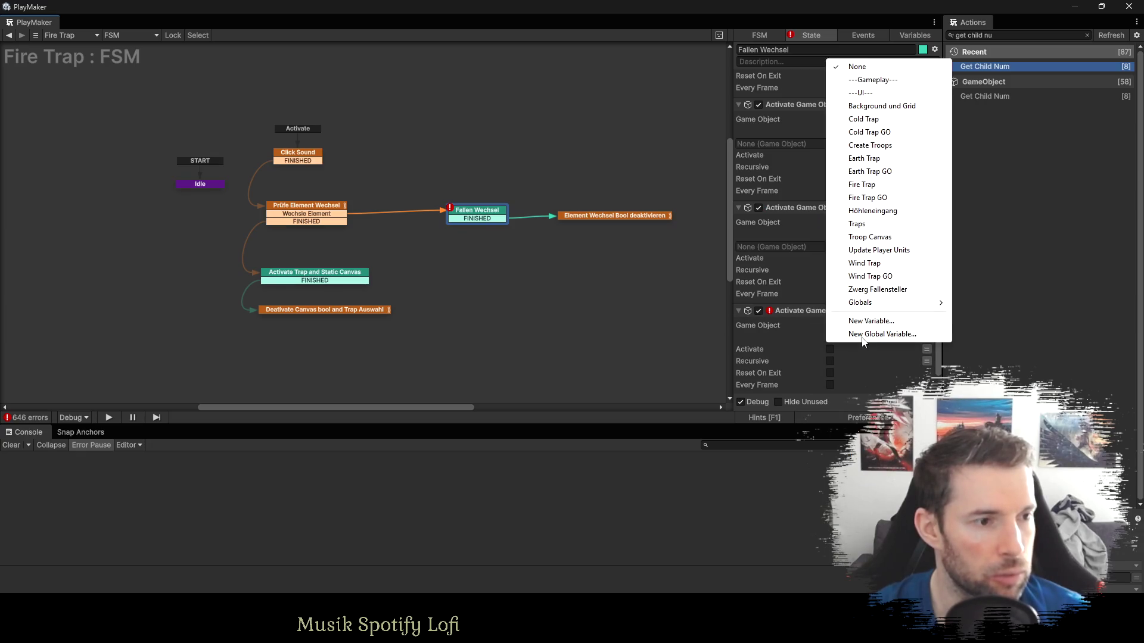
{"action": "left_click", "coordinate": [876, 172]}
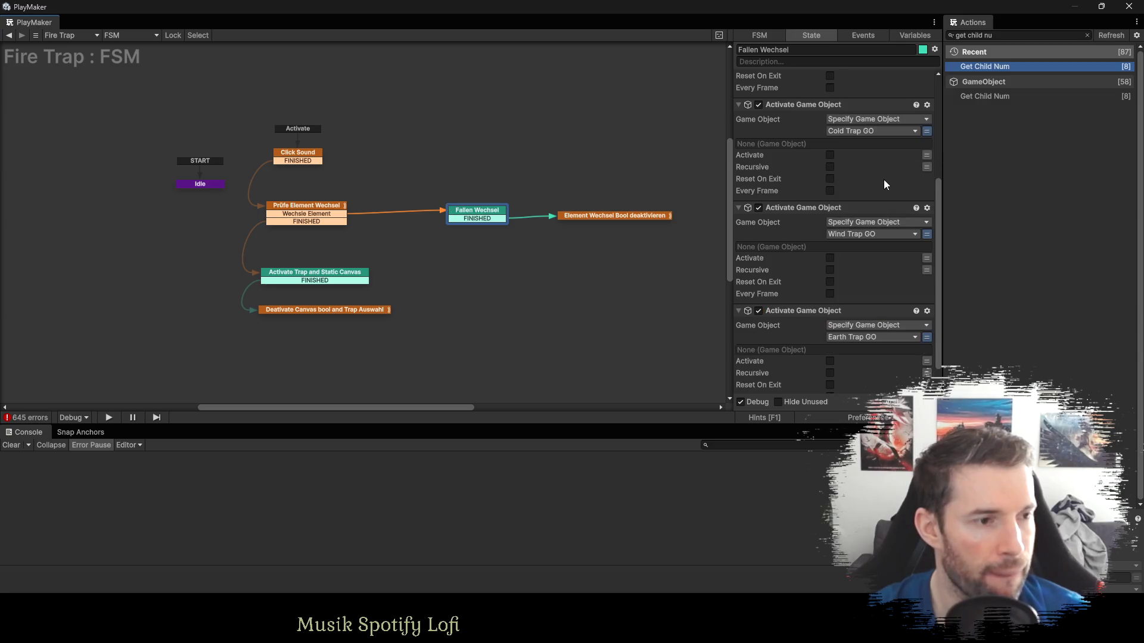
{"action": "scroll", "coordinate": [875, 284], "scroll_direction": "up", "scroll_amount": 3}
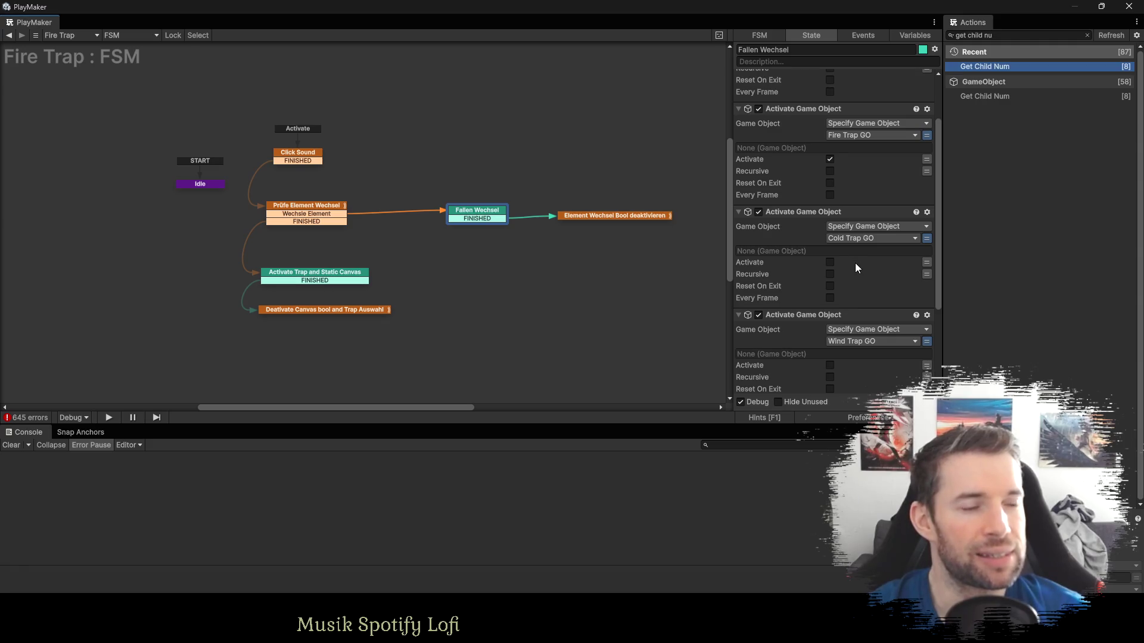
{"action": "scroll", "coordinate": [858, 268], "scroll_direction": "up", "scroll_amount": 2}
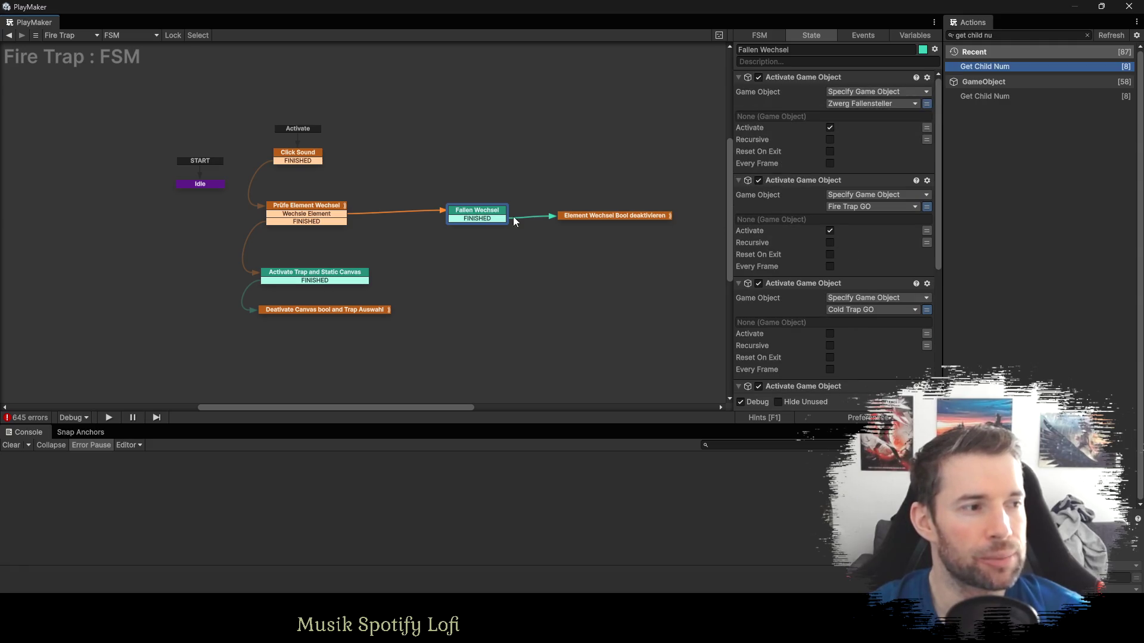
{"action": "left_click_drag", "start_coordinate": [497, 215], "coordinate": [492, 164]}
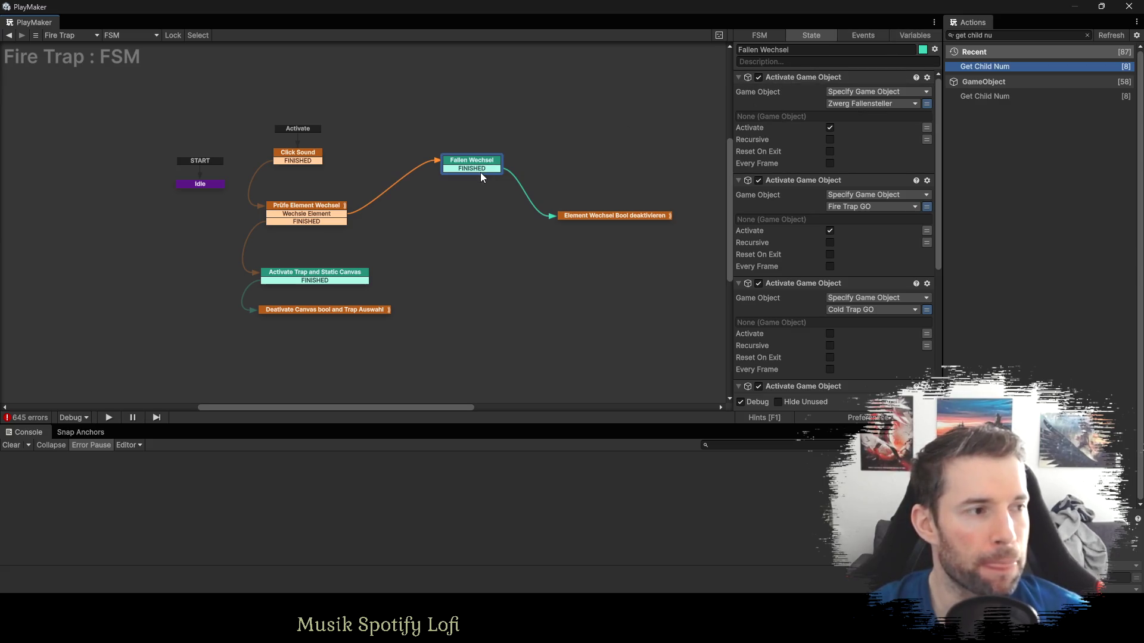
Add four new states Neu 1–Neu 4 beside Fallen Wechsel and stack them vertically.
{"action": "left_click_drag", "start_coordinate": [480, 161], "coordinate": [470, 205]}
{"action": "left_click_drag", "start_coordinate": [636, 218], "coordinate": [691, 216]}
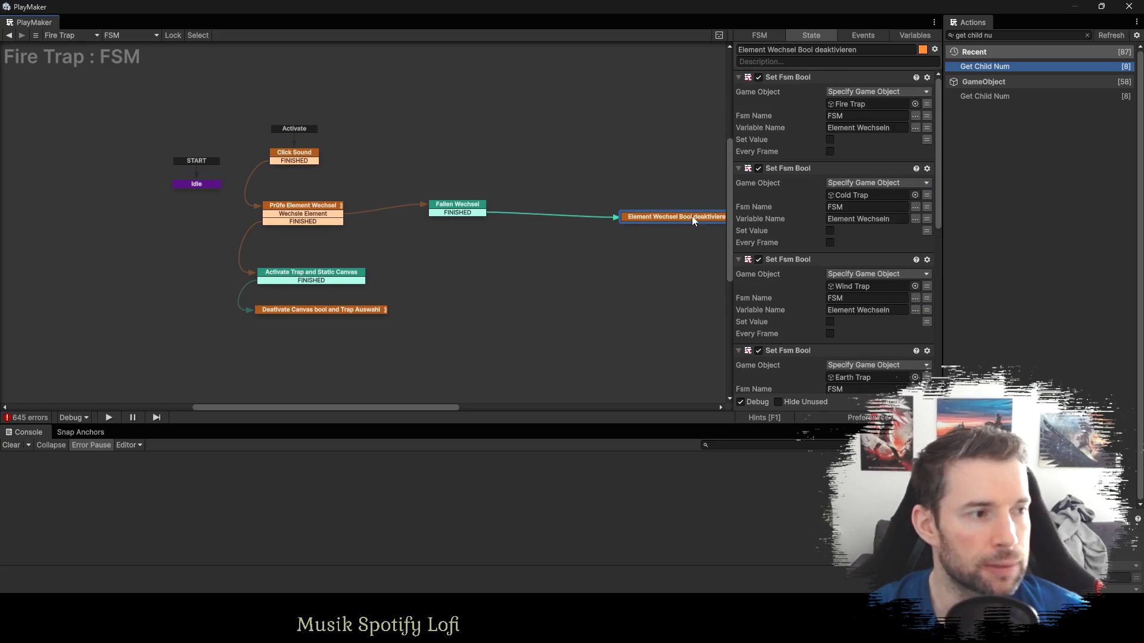
{"action": "left_click", "coordinate": [552, 167], "text": "ctrl"}
{"action": "left_click", "coordinate": [546, 202], "text": "ctrl"}
{"action": "left_click", "coordinate": [545, 245], "text": "ctrl"}
{"action": "left_click", "coordinate": [548, 274]}
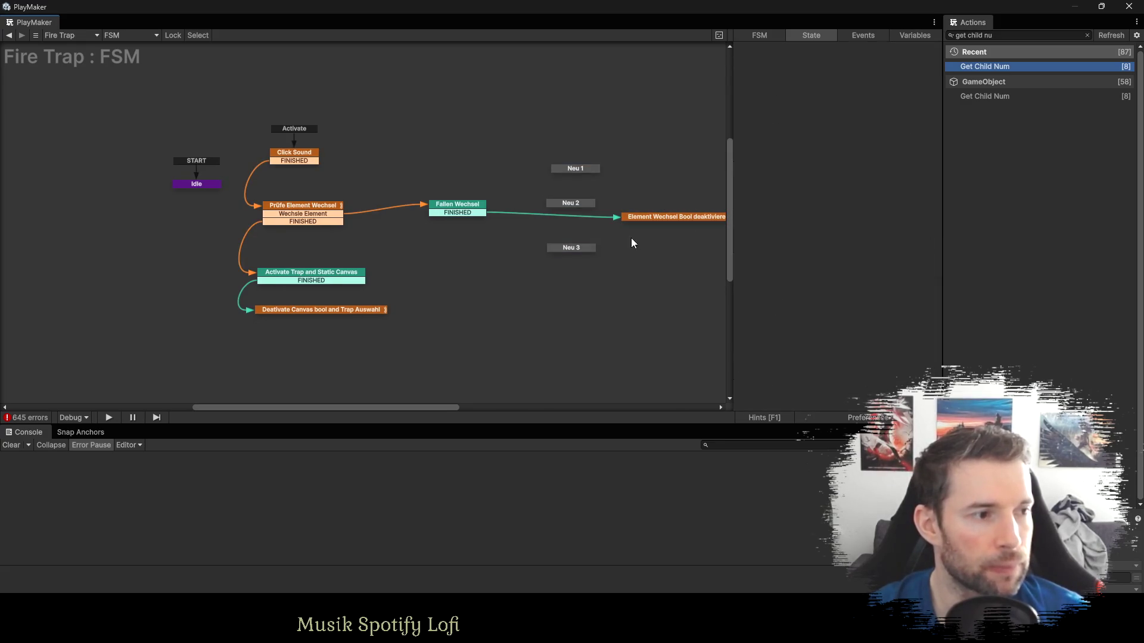
{"action": "left_click", "coordinate": [577, 282], "text": "ctrl"}
{"action": "left_click_drag", "start_coordinate": [648, 214], "coordinate": [683, 219]}
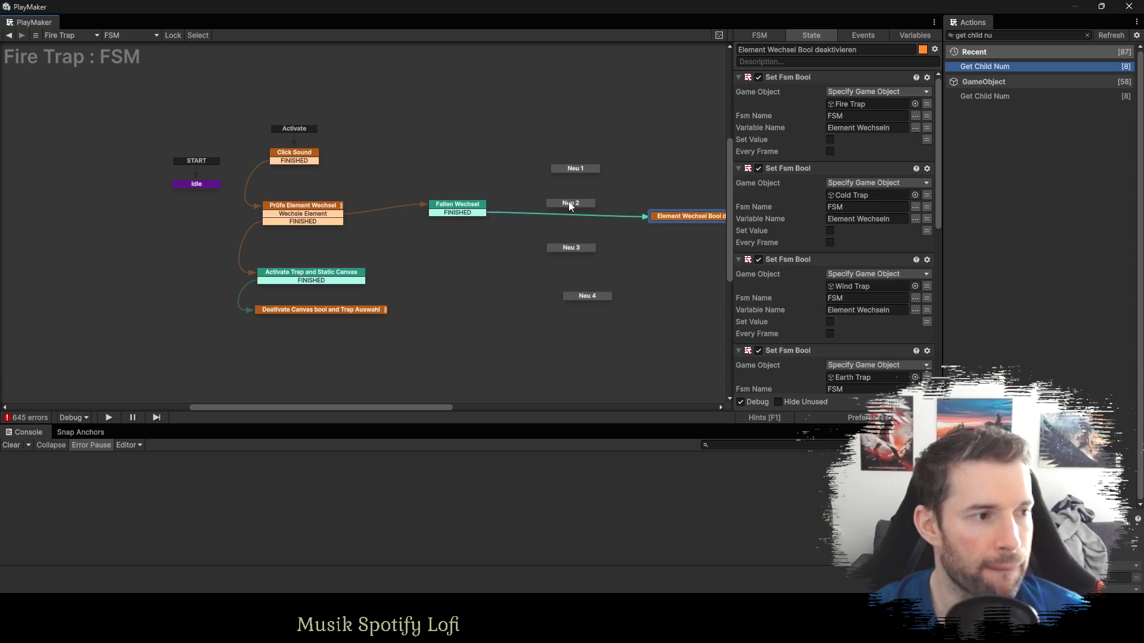
{"action": "left_click_drag", "start_coordinate": [570, 205], "coordinate": [570, 199]}
{"action": "left_click_drag", "start_coordinate": [563, 250], "coordinate": [561, 243]}
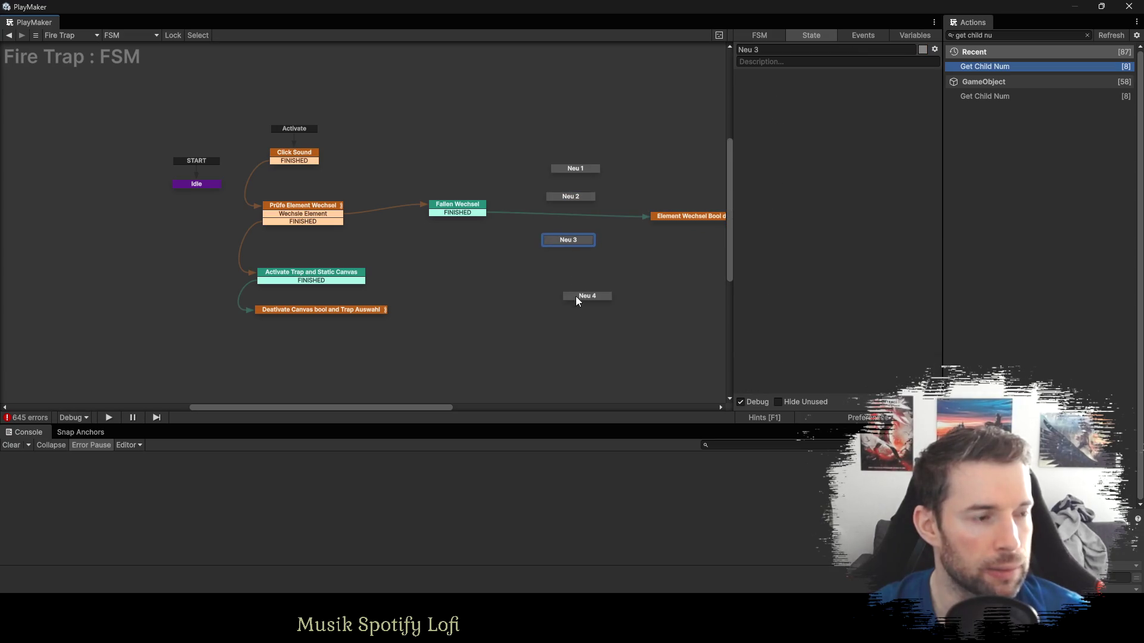
{"action": "left_click_drag", "start_coordinate": [576, 296], "coordinate": [560, 275]}
Copy Fallen Wechsel's Fire Trap GO activation action into the Neu 1 state.
{"action": "left_click", "coordinate": [448, 205]}
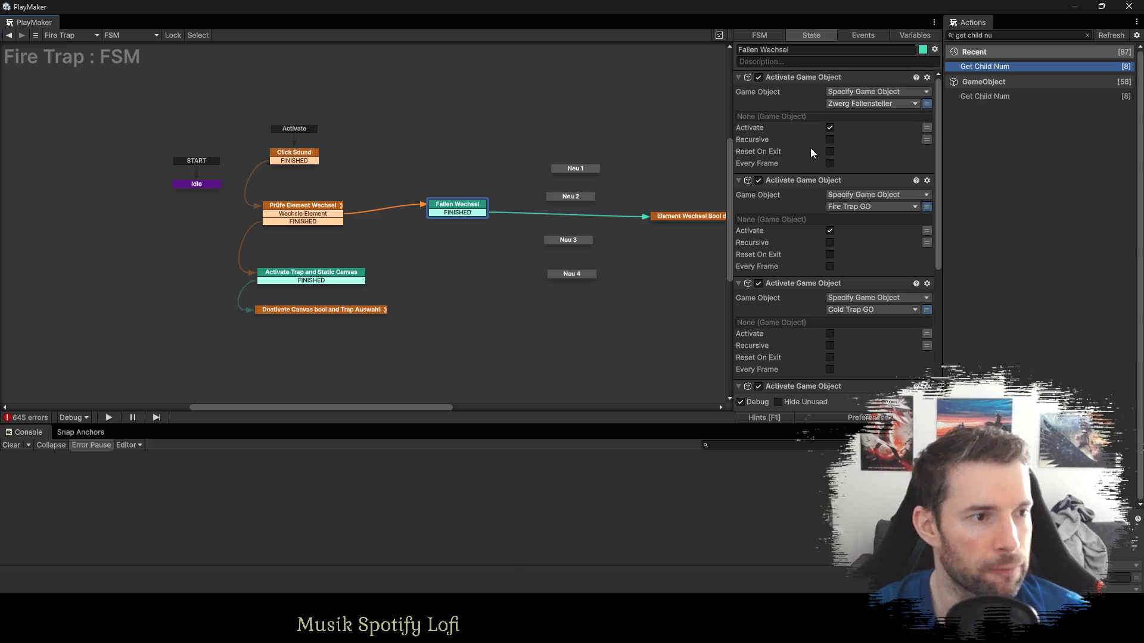
{"action": "left_click", "coordinate": [796, 181]}
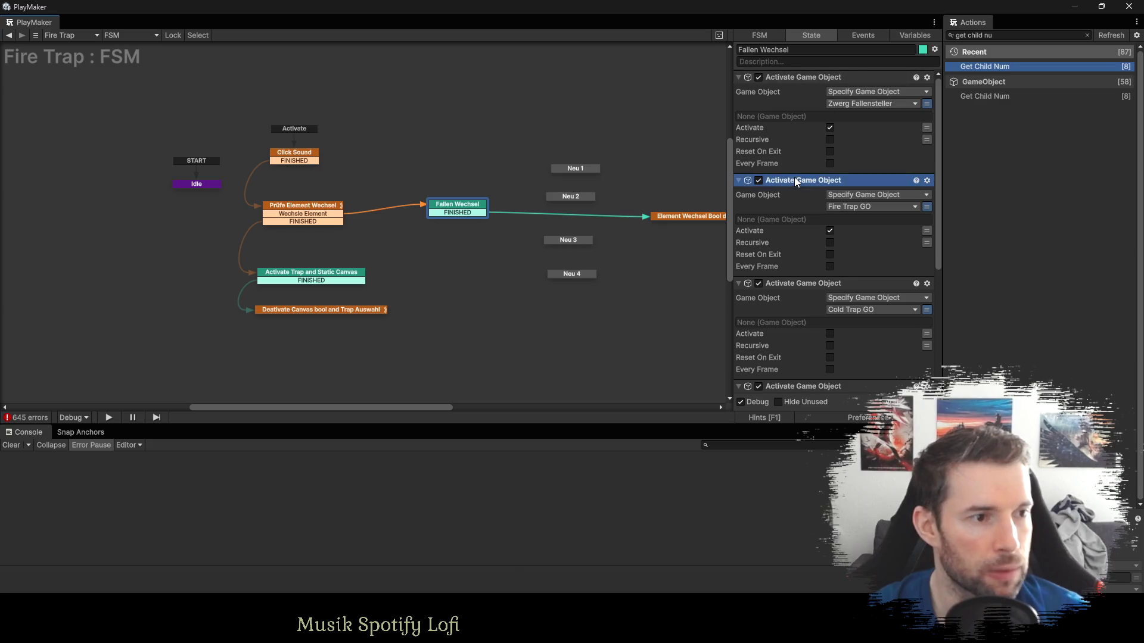
{"action": "left_click", "coordinate": [561, 166]}
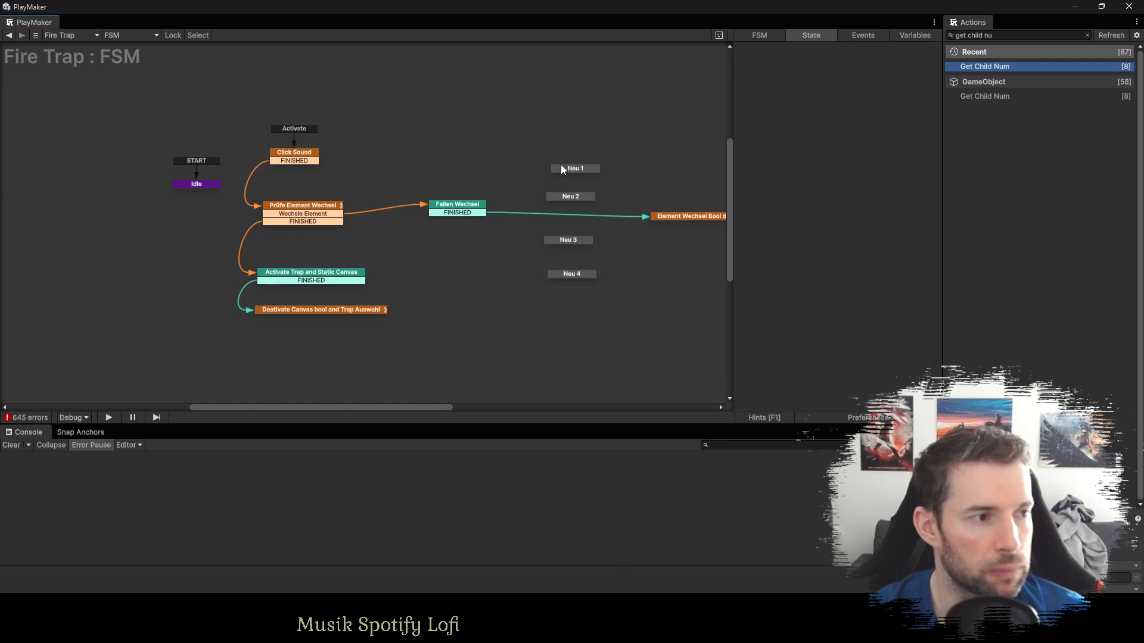
{"action": "left_click_drag", "start_coordinate": [559, 165], "coordinate": [551, 148]}
{"action": "left_click_drag", "start_coordinate": [560, 199], "coordinate": [554, 187]}
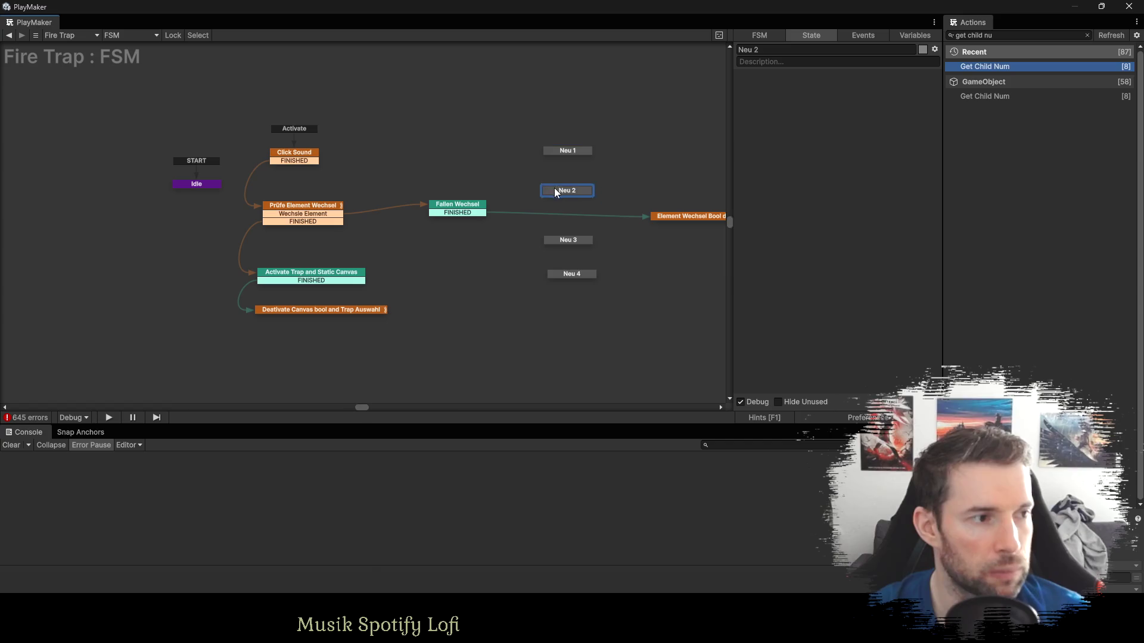
{"action": "left_click", "coordinate": [485, 206]}
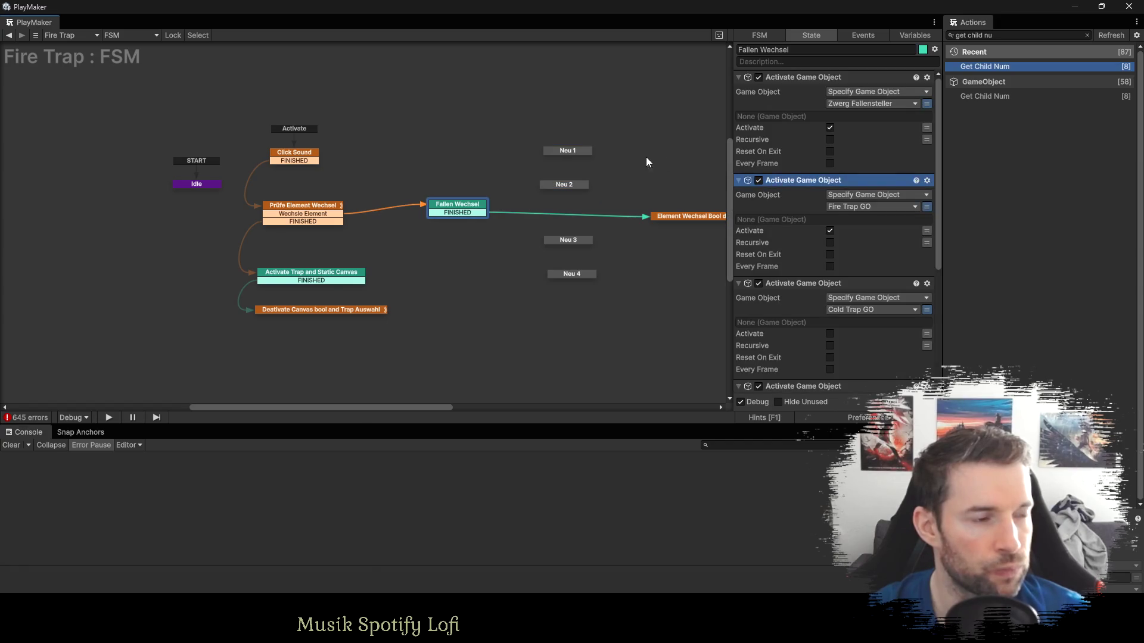
{"action": "left_click", "coordinate": [568, 150]}
{"action": "key", "text": "ctrl+v"}
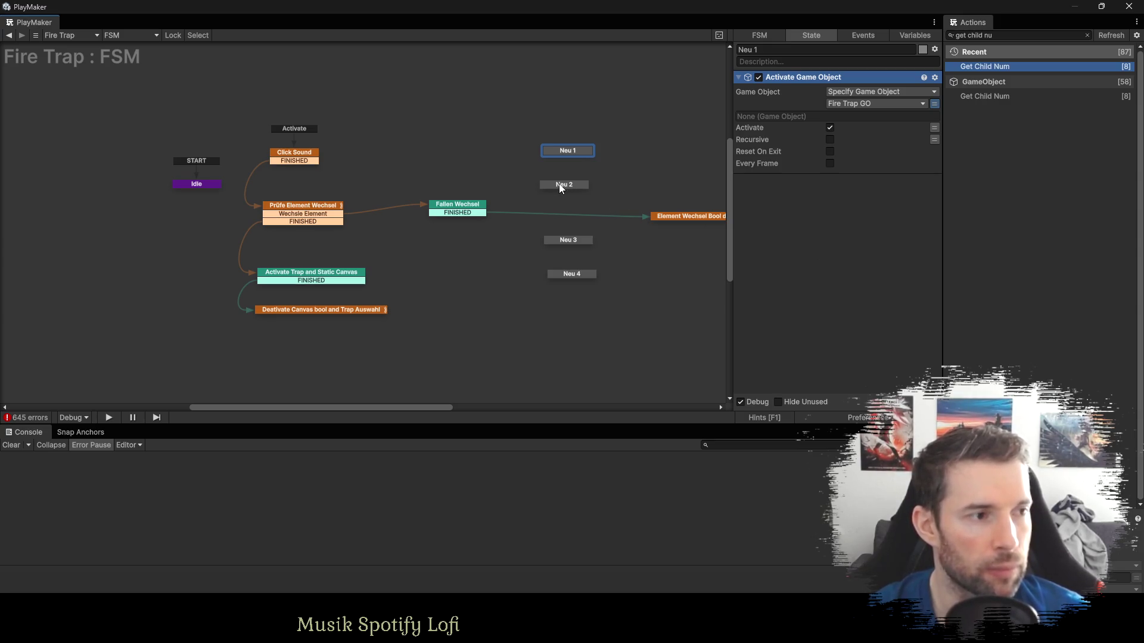
{"action": "left_click", "coordinate": [468, 211]}
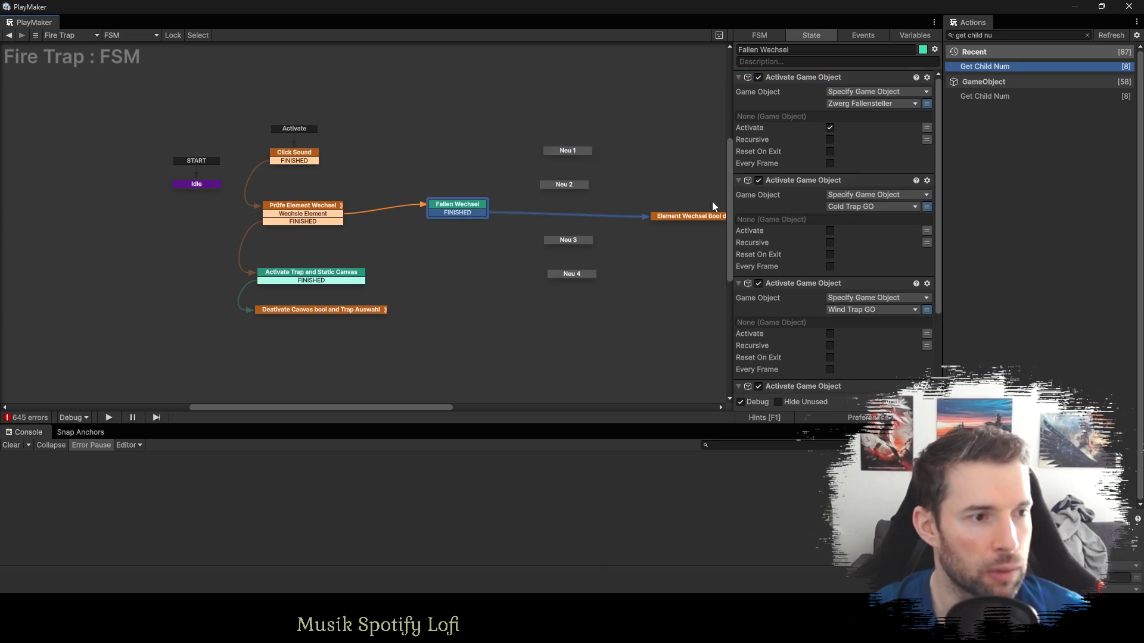
Move the Cold, Wind and Earth Trap activation actions from Fallen Wechsel into Neu 1.
{"action": "left_click", "coordinate": [791, 181]}
{"action": "scroll", "coordinate": [821, 272], "scroll_direction": "down", "scroll_amount": 3}
{"action": "left_click", "coordinate": [803, 281], "text": "shift"}
{"action": "key", "text": "ctrl+x"}
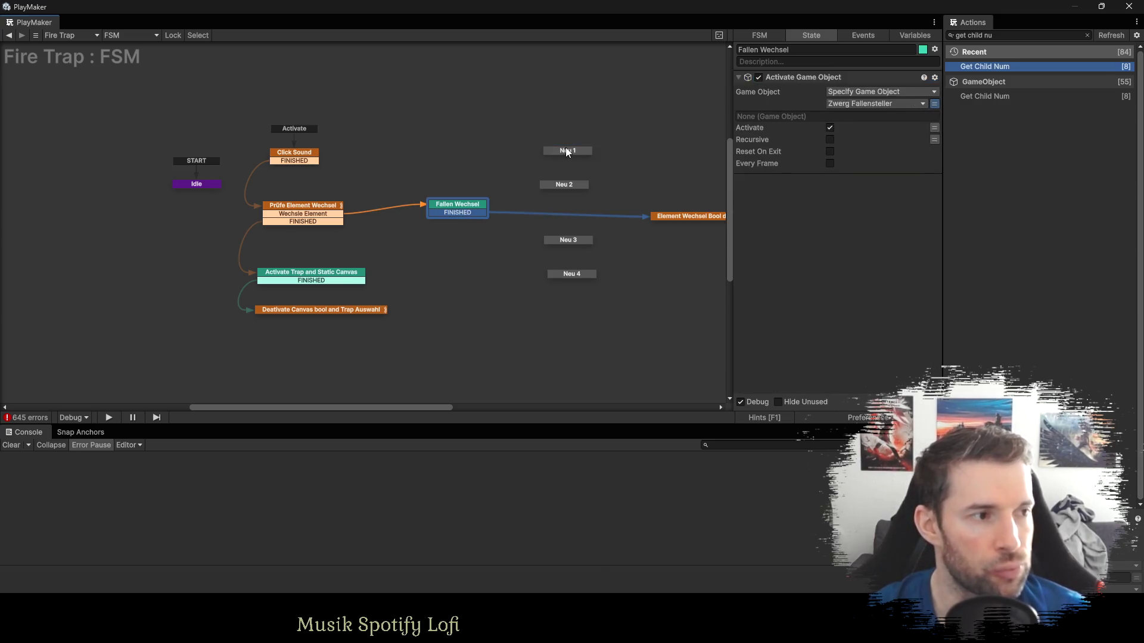
{"action": "left_click", "coordinate": [568, 158]}
{"action": "key", "text": "ctrl+v"}
{"action": "left_click", "coordinate": [567, 152]}
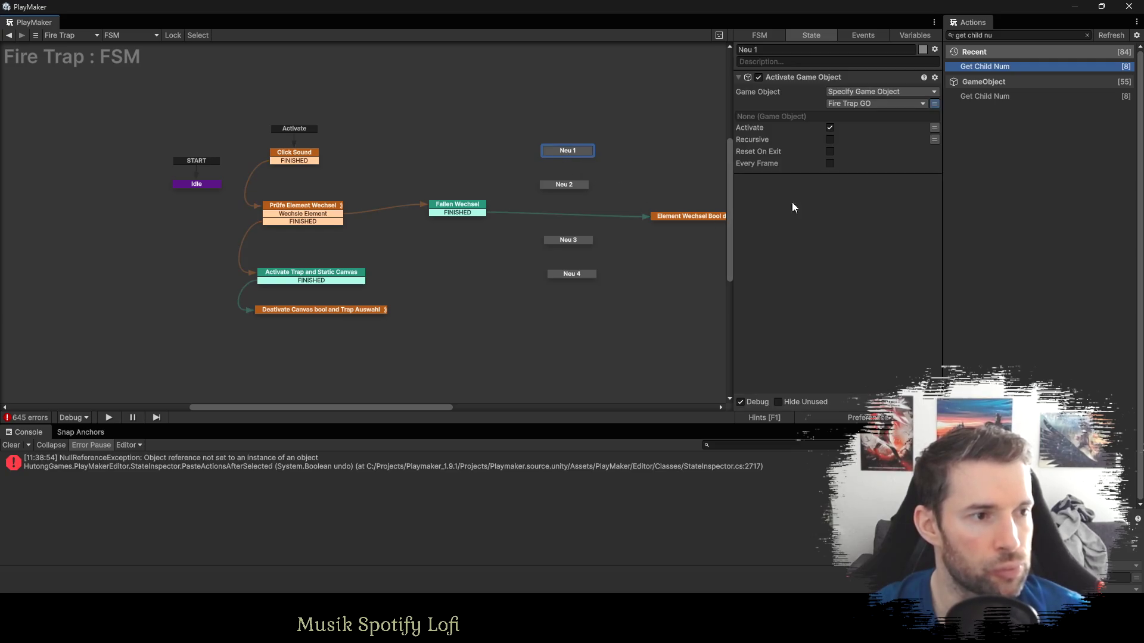
{"action": "key", "text": "ctrl+v"}
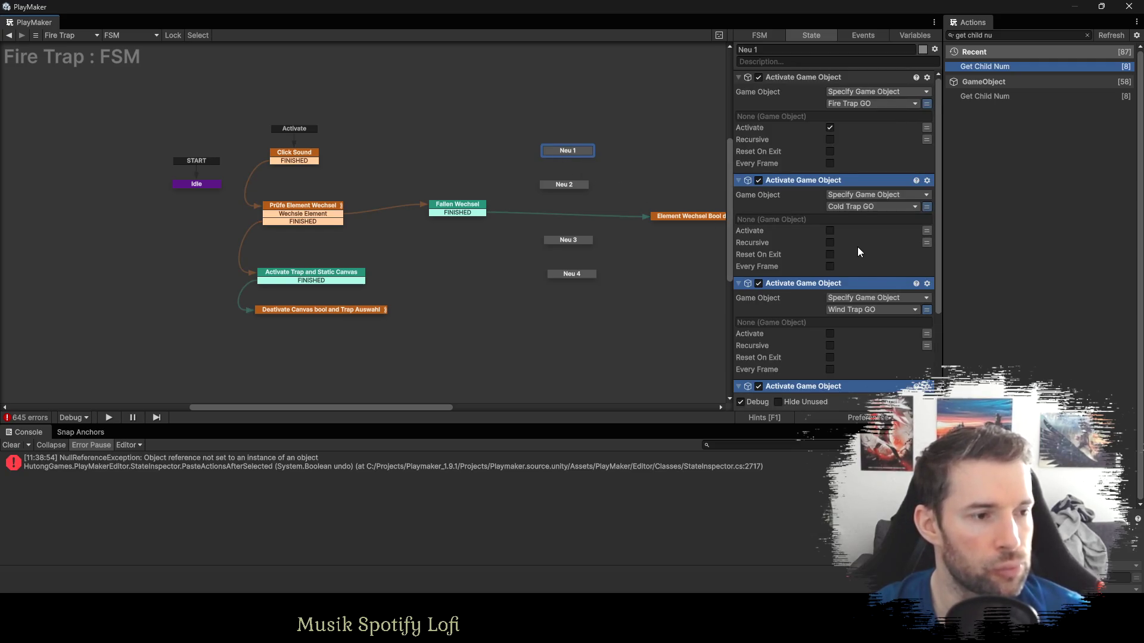
Rename Neu 1 to Fire Trap and Neu 2 to Cold Trap.
{"action": "left_click", "coordinate": [791, 49]}
{"action": "type", "text": "F"}
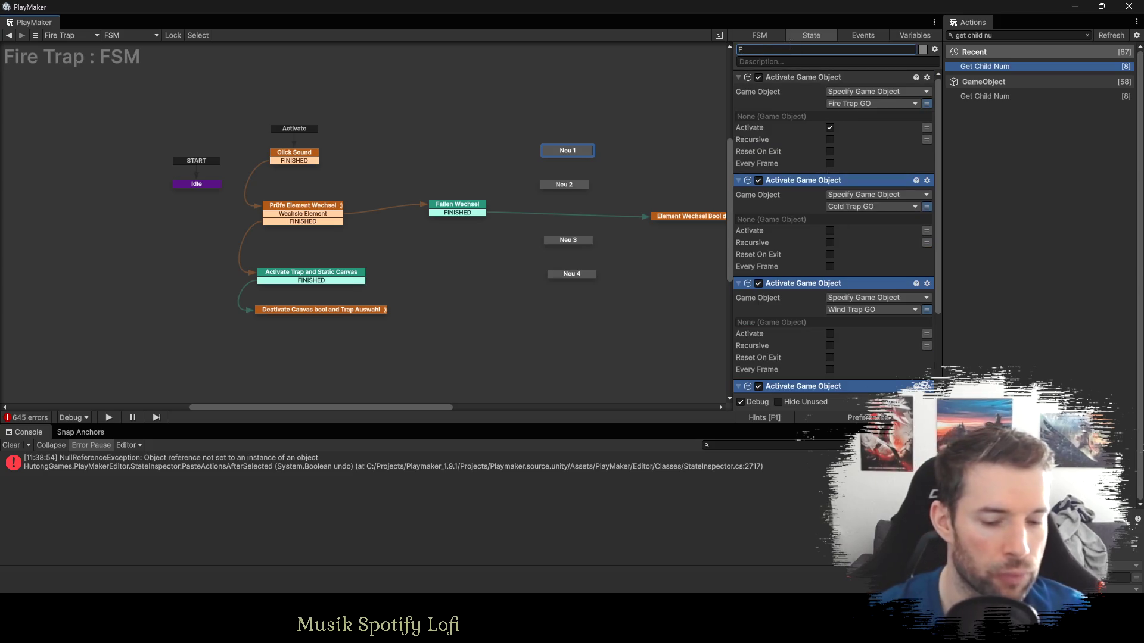
{"action": "type", "text": "ire Trap"}
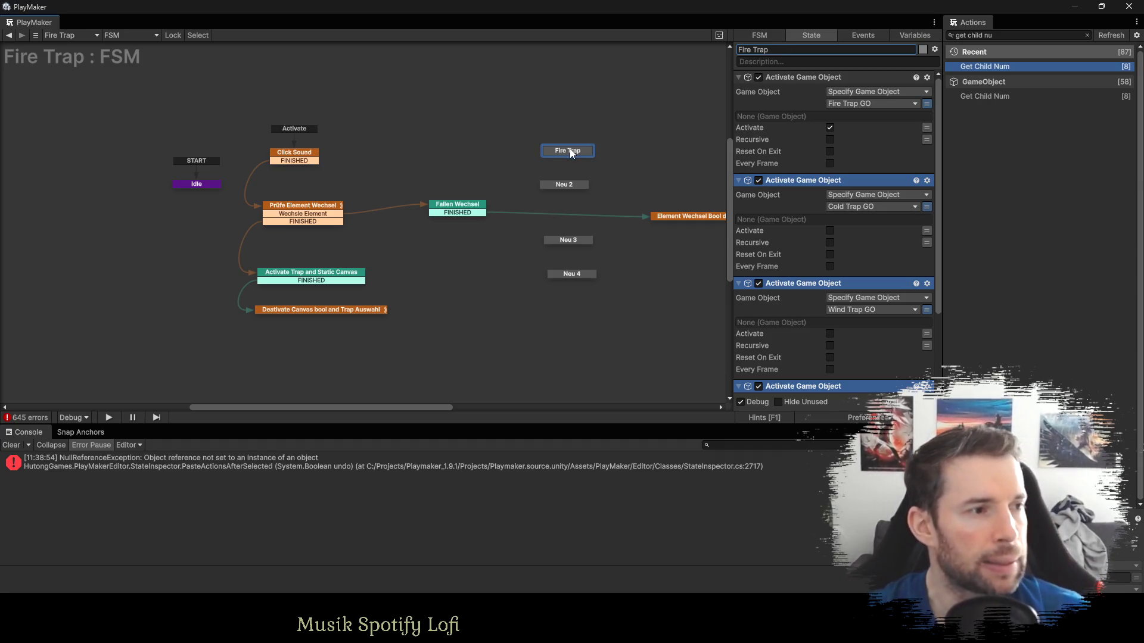
{"action": "left_click_drag", "start_coordinate": [569, 148], "coordinate": [566, 148]}
{"action": "left_click", "coordinate": [566, 184]}
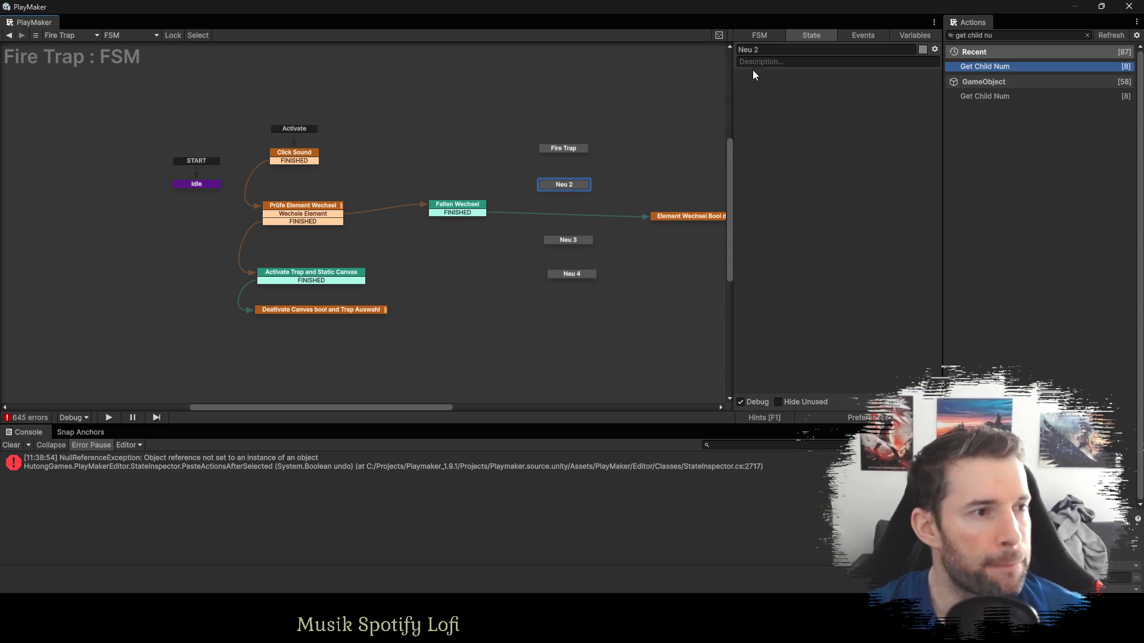
{"action": "left_click", "coordinate": [771, 49]}
{"action": "type", "text": "Cold T"}
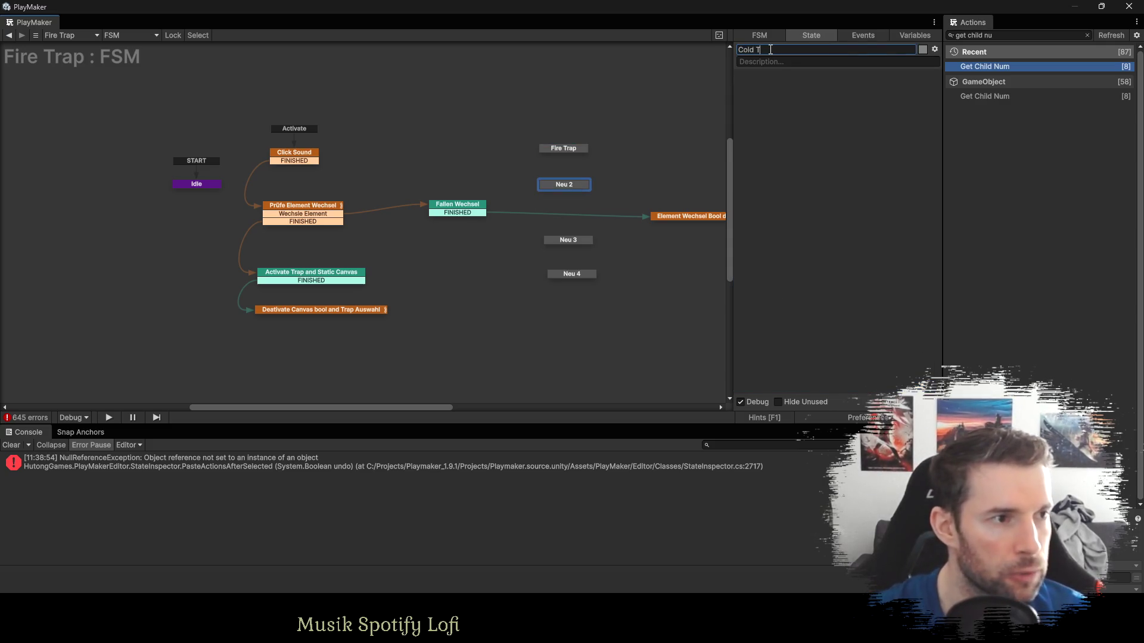
{"action": "type", "text": "rap"}
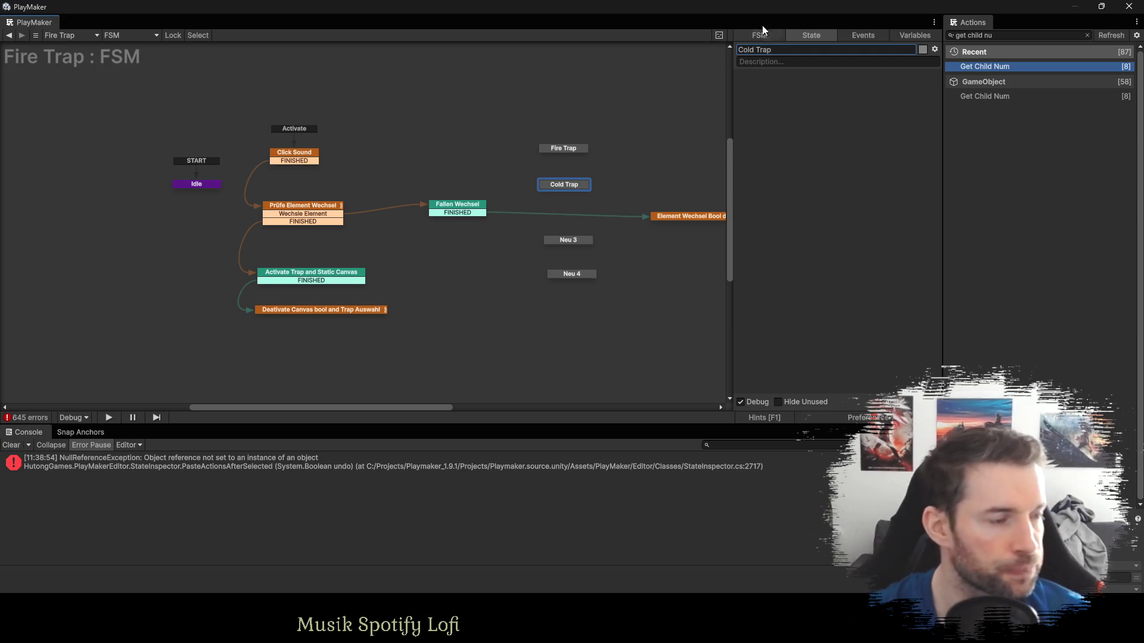
Paste the trap actions into Cold Trap, activating the cold trap object instead of fire.
{"action": "left_click", "coordinate": [457, 206]}
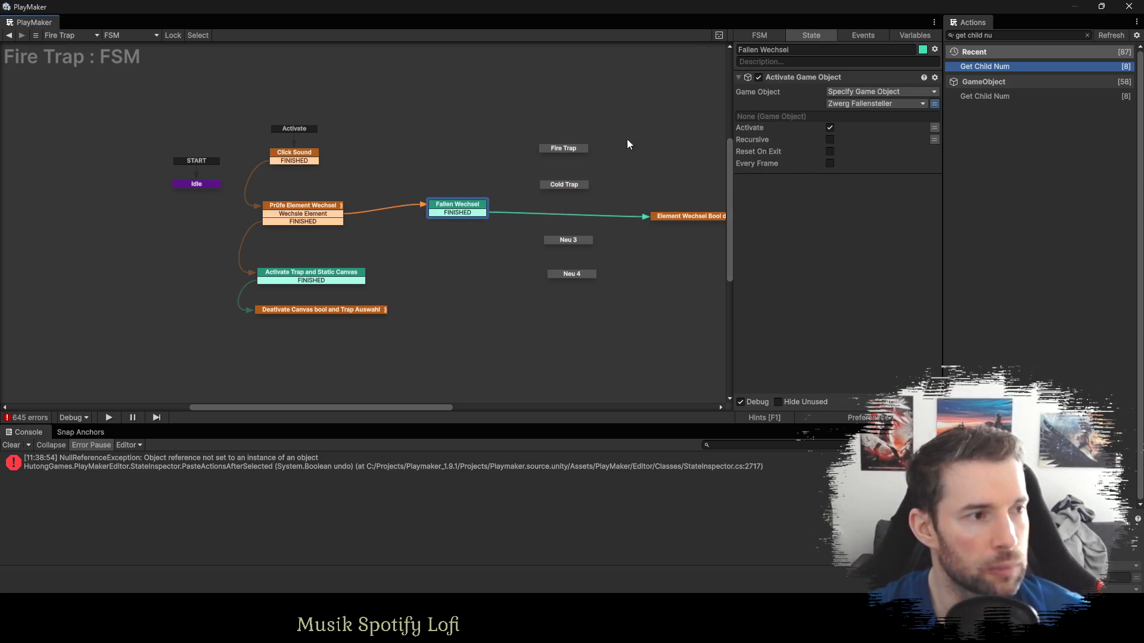
{"action": "left_click", "coordinate": [556, 148]}
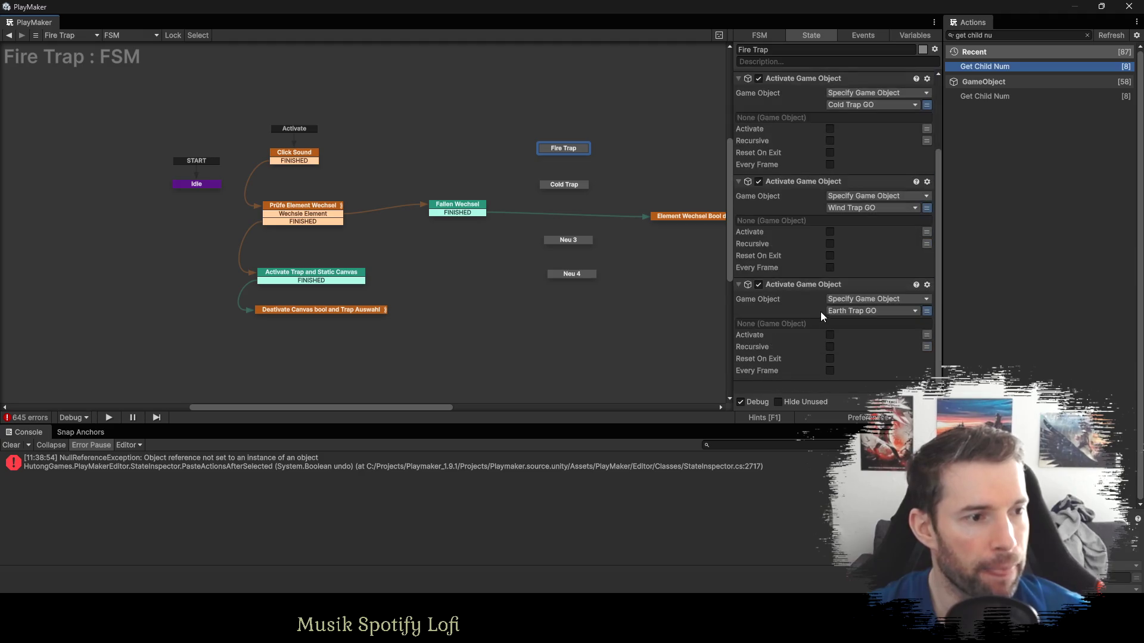
{"action": "left_click", "coordinate": [805, 284], "text": "shift"}
{"action": "left_click", "coordinate": [556, 182]}
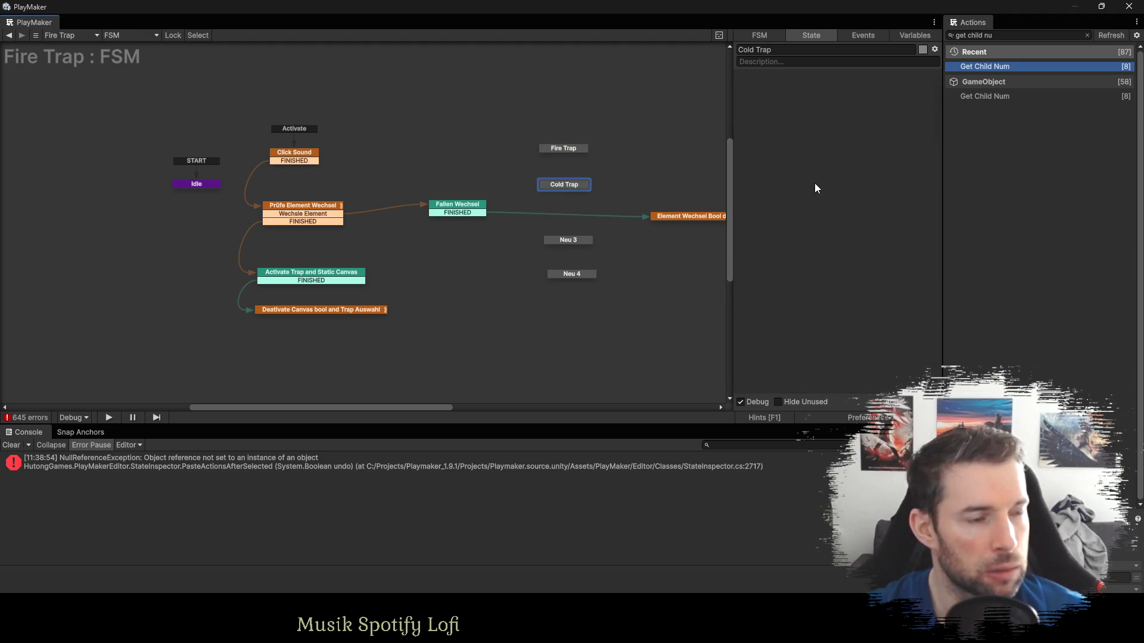
{"action": "key", "text": "ctrl+v"}
{"action": "left_click", "coordinate": [830, 127]}
{"action": "left_click", "coordinate": [829, 231]}
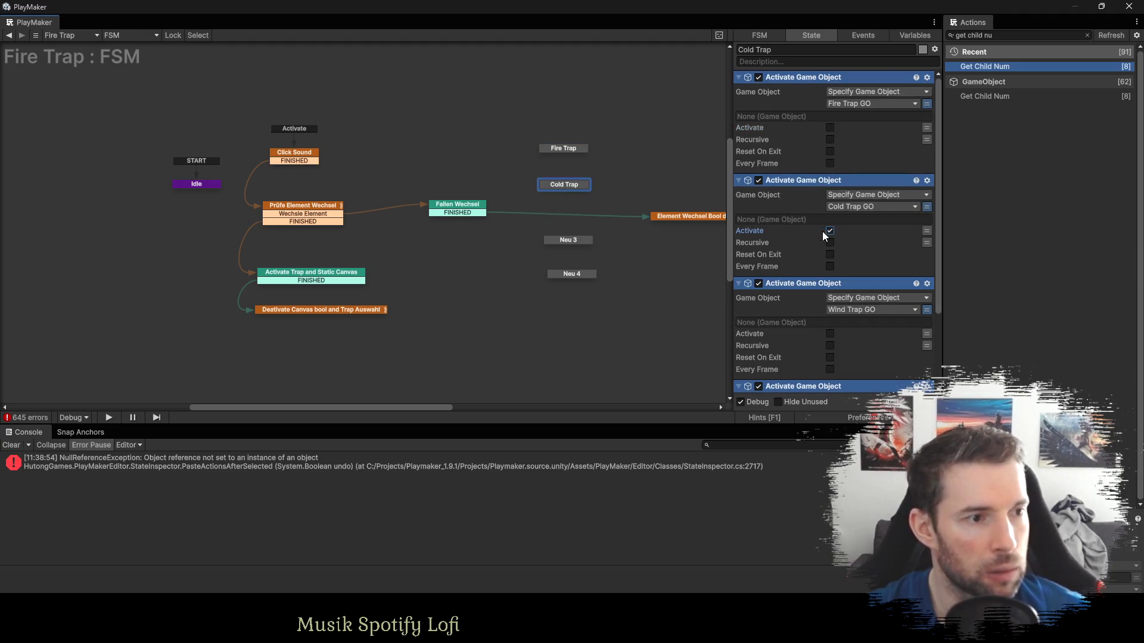
Paste the four trap activation actions into the Neu 3 and Neu 4 states.
{"action": "left_click", "coordinate": [563, 242]}
{"action": "key", "text": "ctrl+v"}
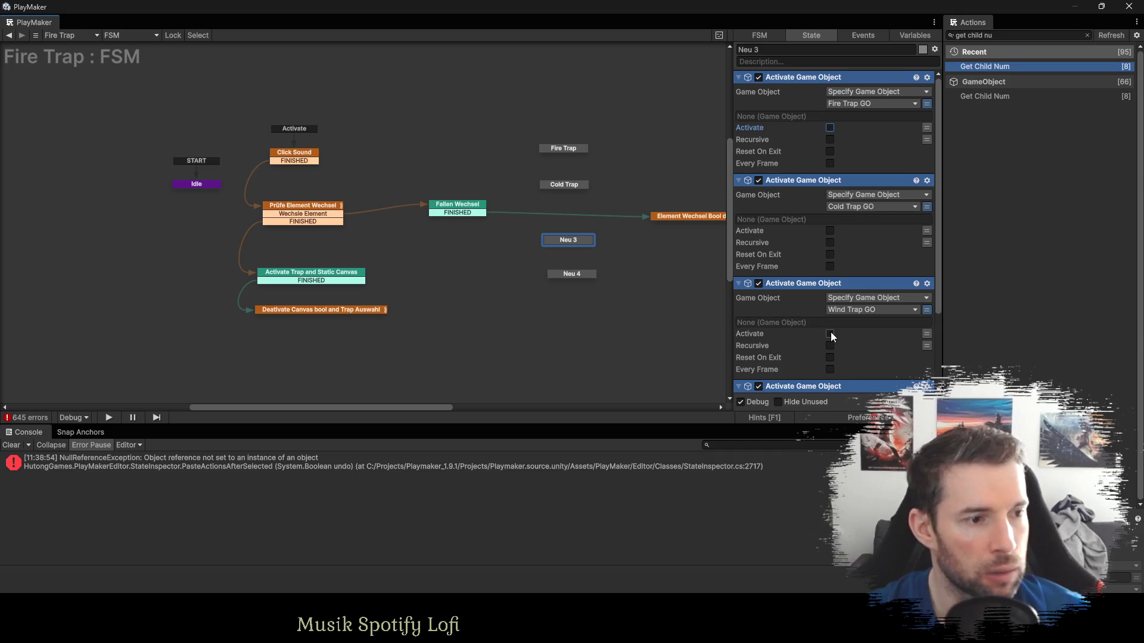
{"action": "left_click", "coordinate": [581, 276]}
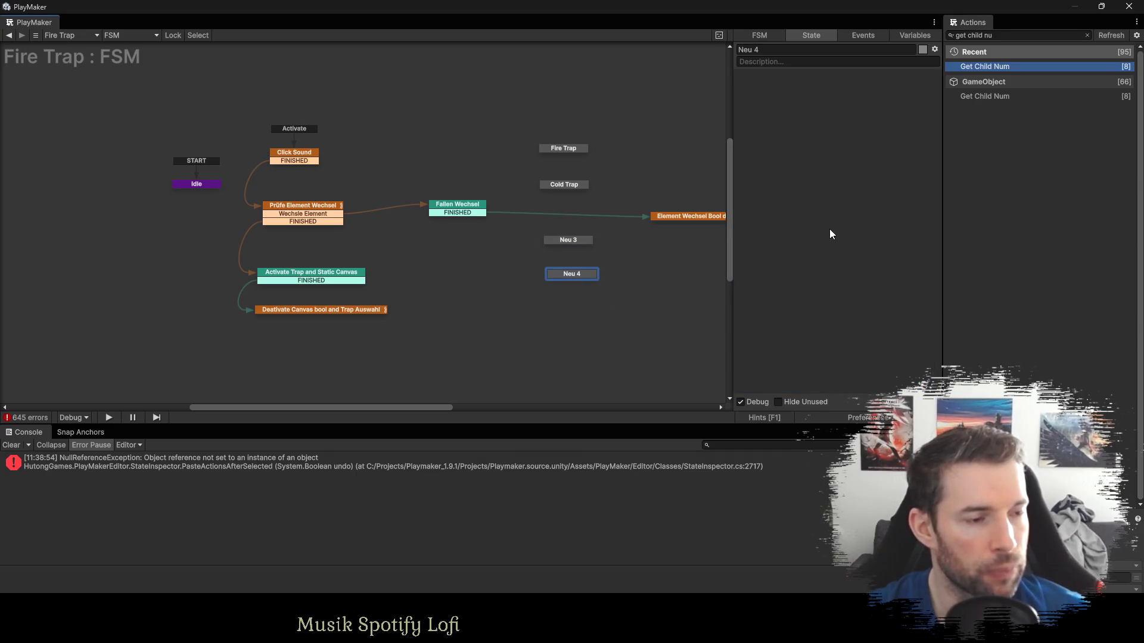
{"action": "key", "text": "ctrl+v"}
{"action": "scroll", "coordinate": [839, 210], "scroll_direction": "down", "scroll_amount": 3}
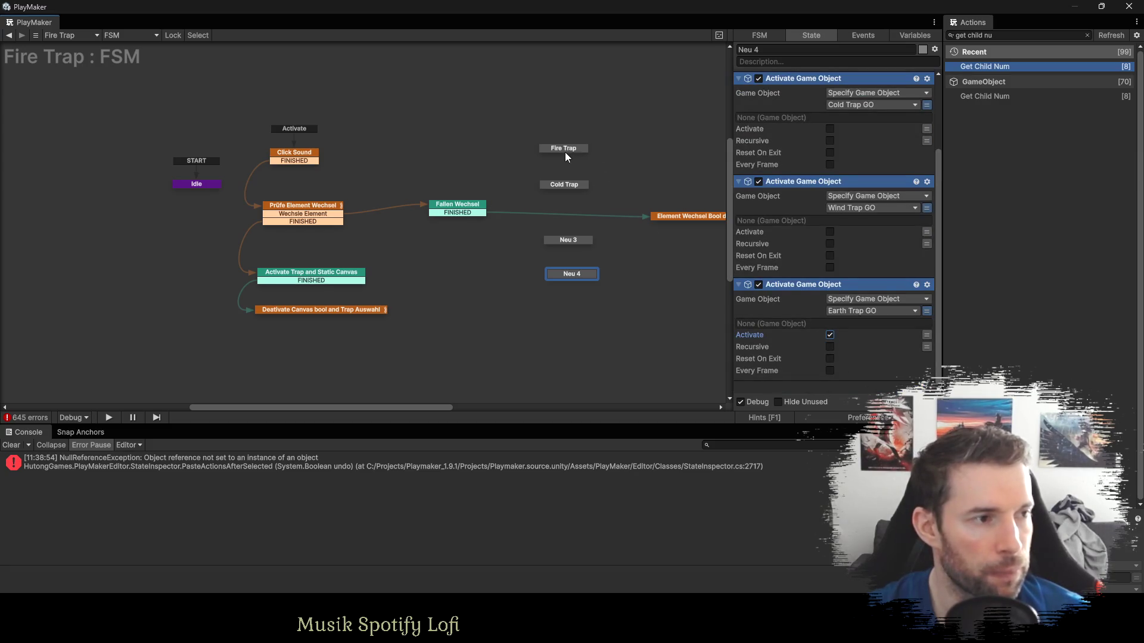
Rename Neu 3 to Wind Trap and Neu 4 to Earth Trap.
{"action": "left_click", "coordinate": [561, 241]}
{"action": "triple_click", "coordinate": [759, 50]}
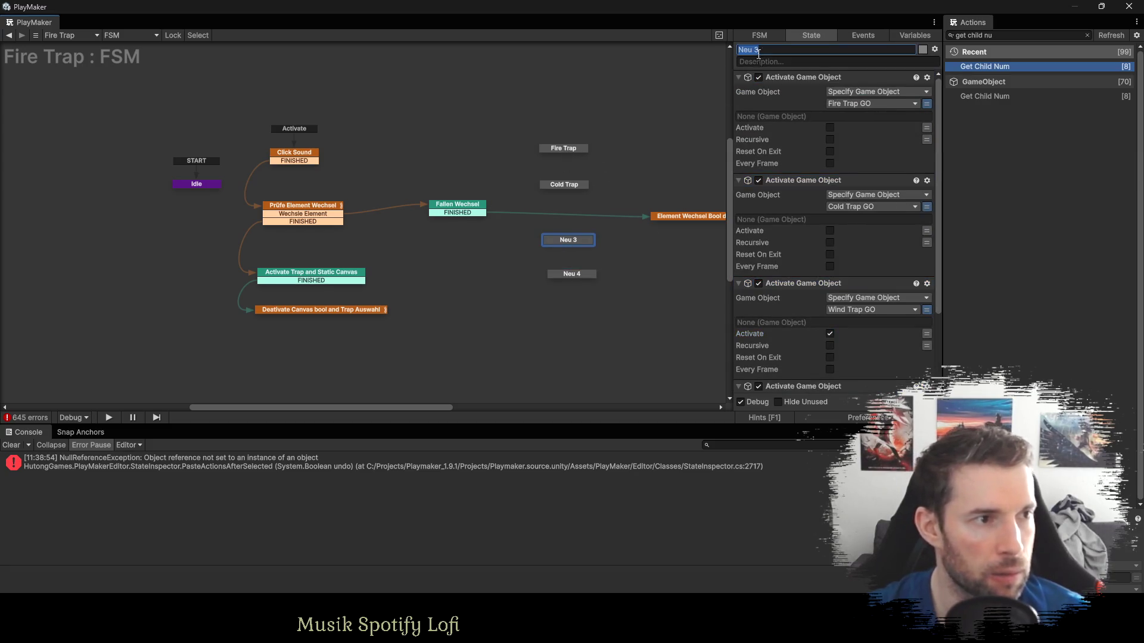
{"action": "type", "text": "Wind Trap"}
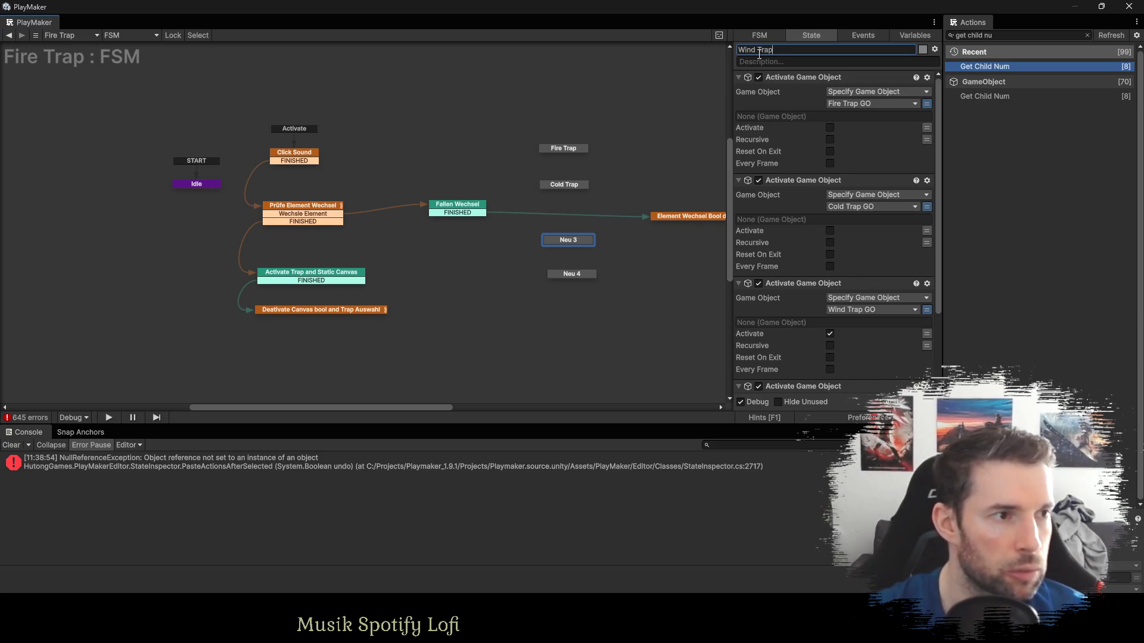
{"action": "key", "text": "Return"}
{"action": "left_click", "coordinate": [559, 275]}
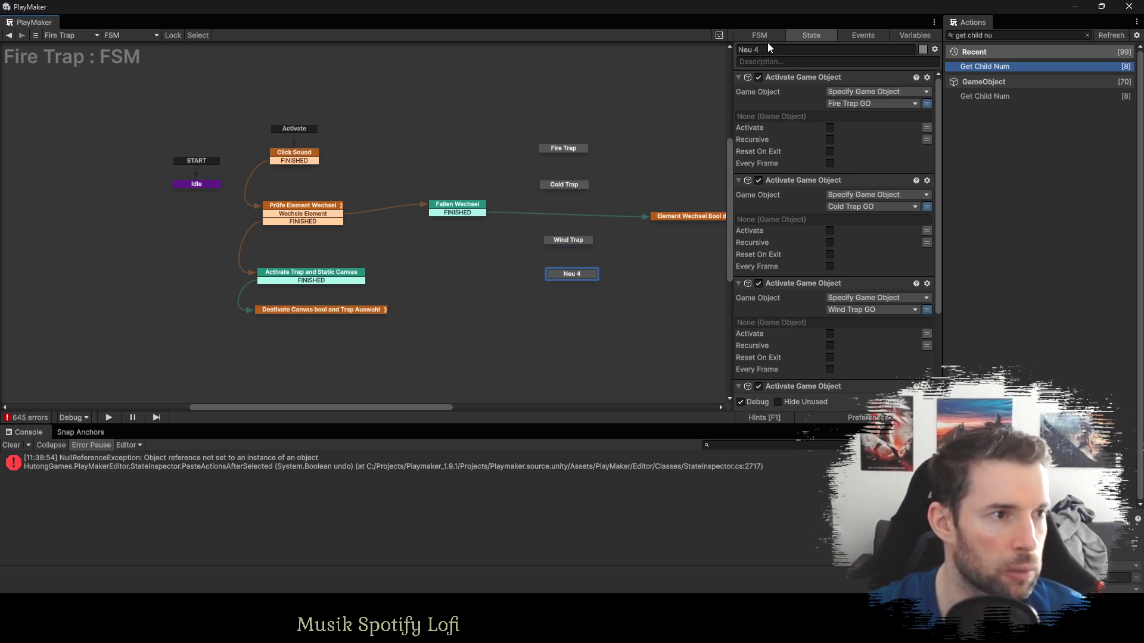
{"action": "triple_click", "coordinate": [764, 49]}
{"action": "type", "text": "Earth Trap"}
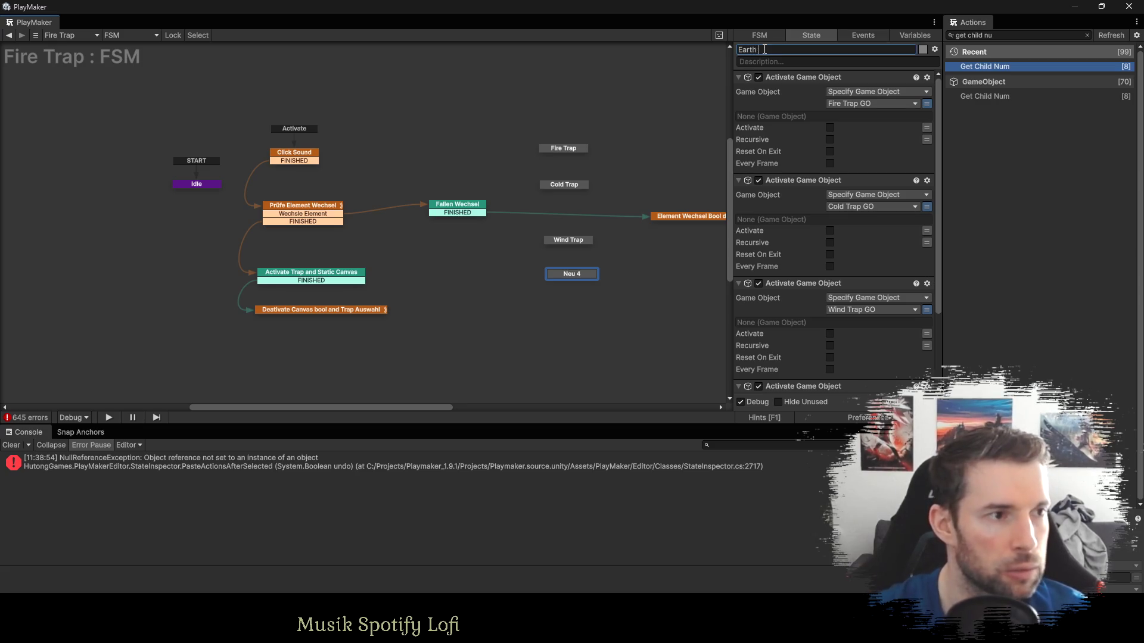
{"action": "key", "text": "Return"}
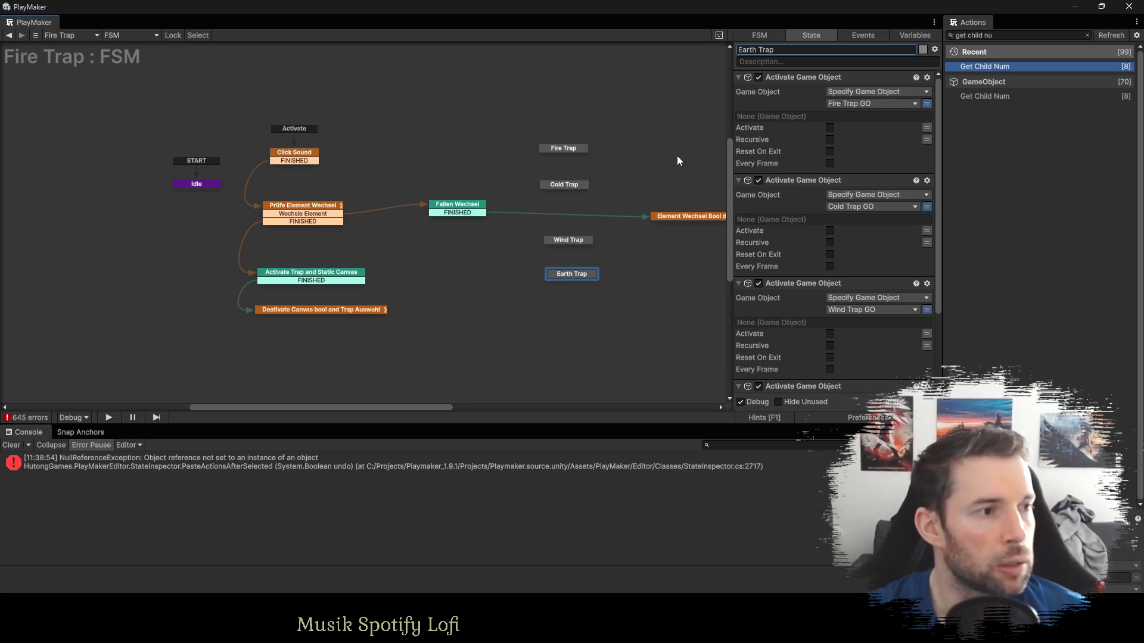
{"action": "left_click_drag", "start_coordinate": [570, 272], "coordinate": [558, 275]}
{"action": "scroll", "coordinate": [818, 292], "scroll_direction": "down", "scroll_amount": 2}
{"action": "scroll", "coordinate": [820, 293], "scroll_direction": "down", "scroll_amount": 3}
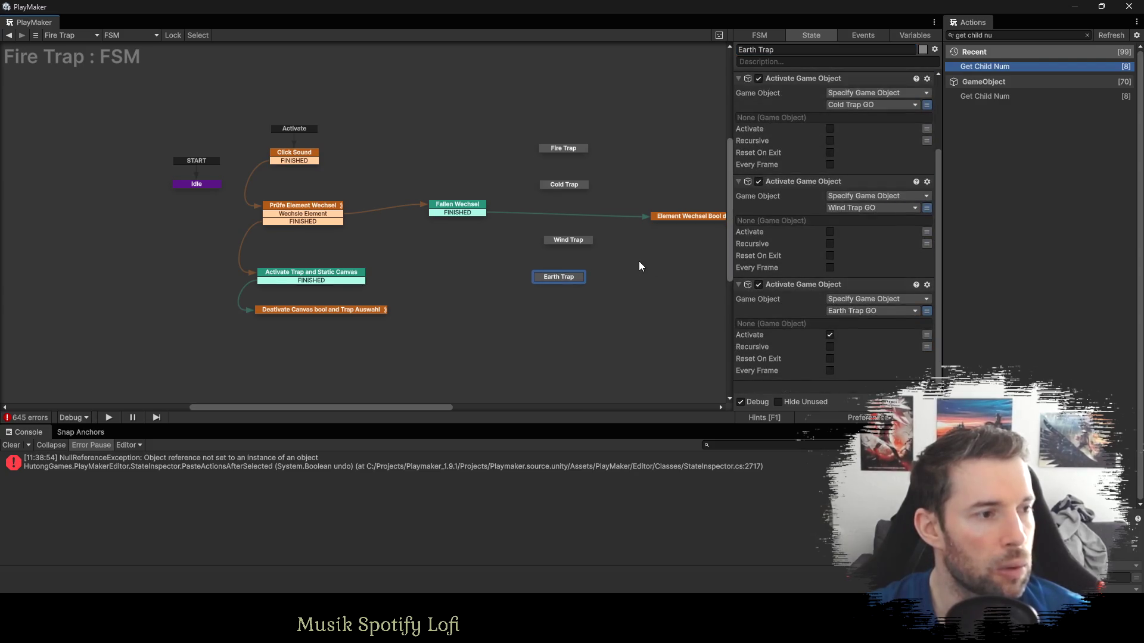
Add a FINISHED transition to each of the Fire, Cold, Wind and Earth Trap states.
{"action": "left_click", "coordinate": [508, 143]}
{"action": "key", "text": "ctrl+v"}
{"action": "left_click", "coordinate": [510, 177]}
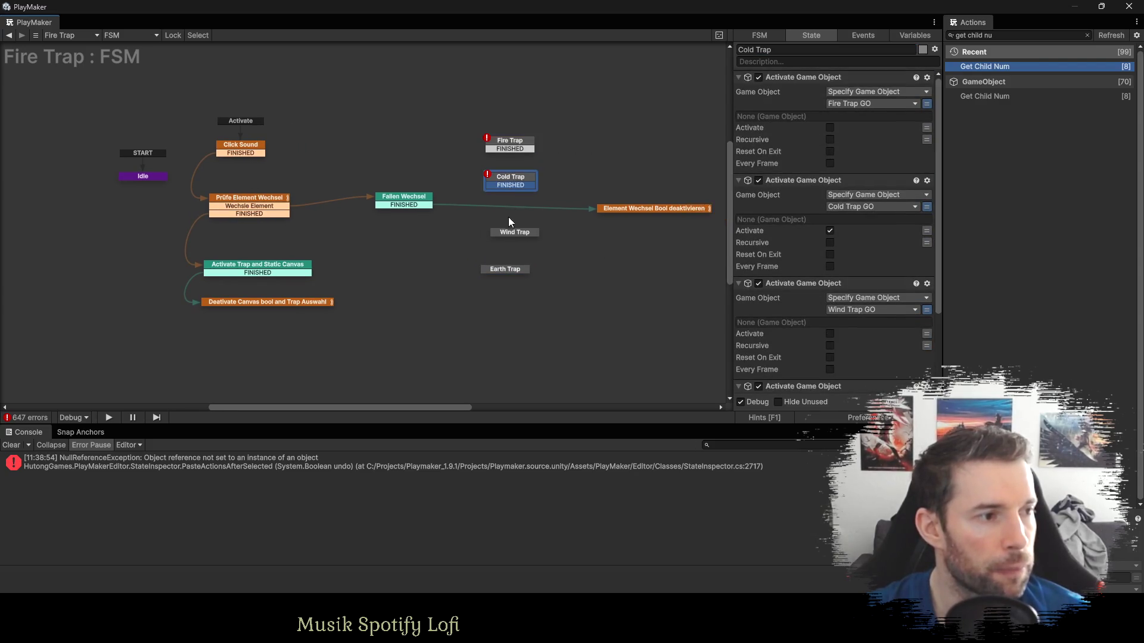
{"action": "key", "text": "ctrl+v"}
{"action": "left_click", "coordinate": [513, 233]}
{"action": "key", "text": "ctrl+v"}
{"action": "left_click", "coordinate": [502, 270]}
{"action": "key", "text": "ctrl+v"}
Link all four FINISHED transitions to Element Wechsel Bool deaktivieren and delete Fallen Wechsel's FINISHED.
{"action": "left_click_drag", "start_coordinate": [513, 279], "coordinate": [618, 210]}
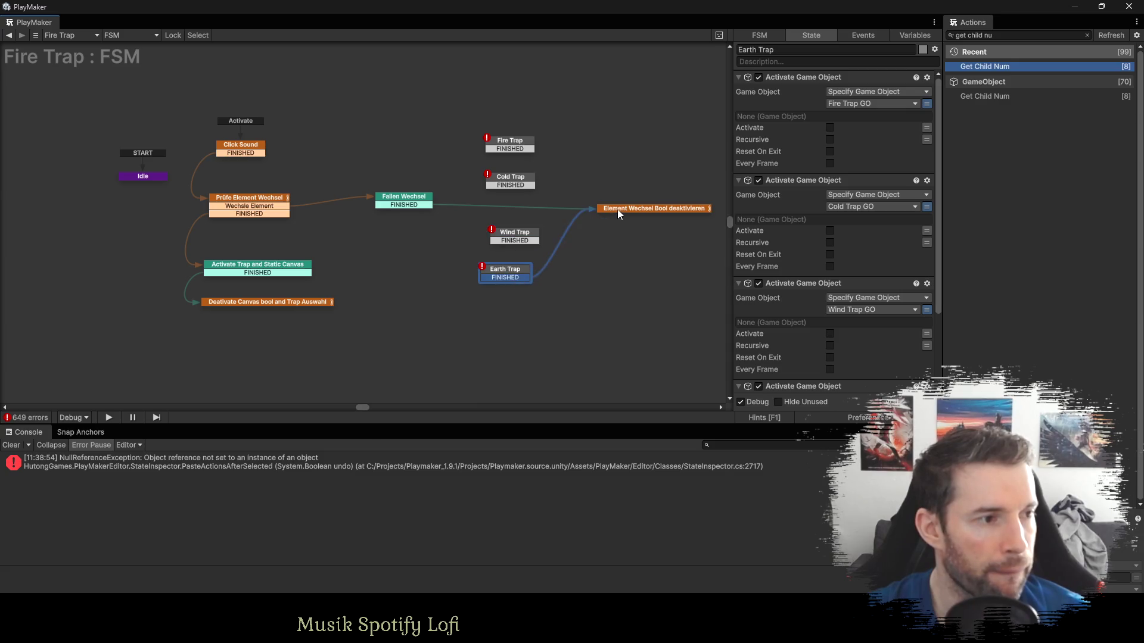
{"action": "mouse_move", "coordinate": [535, 242]}
{"action": "left_mouse_down"}
{"action": "mouse_move", "coordinate": [604, 222]}
{"action": "mouse_move", "coordinate": [599, 208]}
{"action": "left_mouse_up"}
{"action": "left_click_drag", "start_coordinate": [511, 185], "coordinate": [599, 209]}
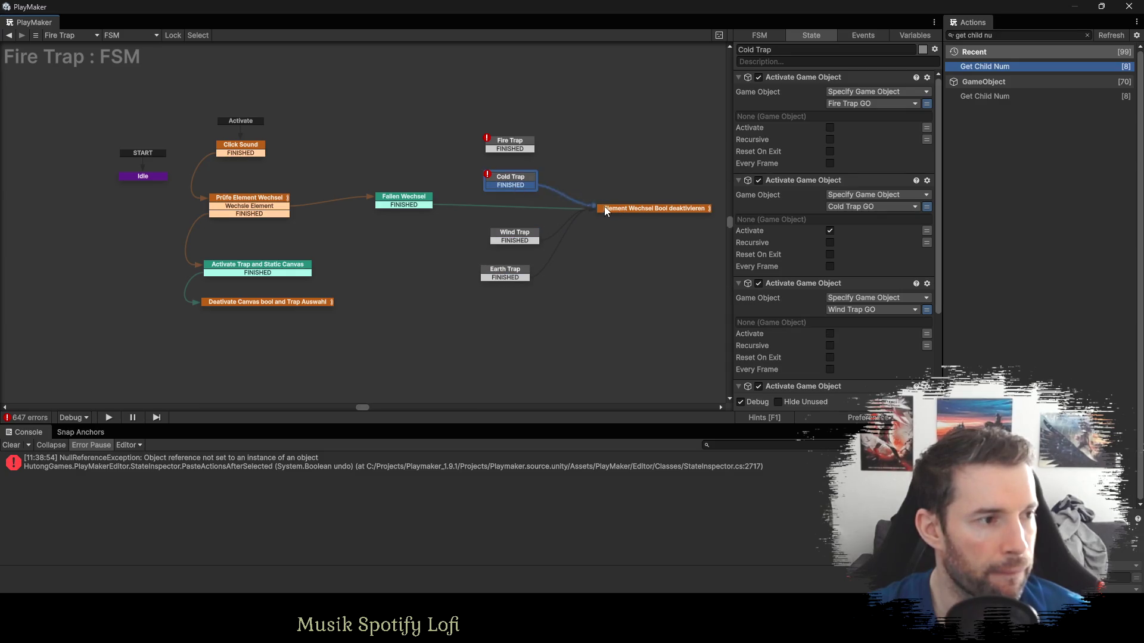
{"action": "mouse_move", "coordinate": [510, 149]}
{"action": "left_mouse_down"}
{"action": "mouse_move", "coordinate": [607, 191]}
{"action": "mouse_move", "coordinate": [613, 208]}
{"action": "left_mouse_up"}
{"action": "right_click", "coordinate": [420, 204]}
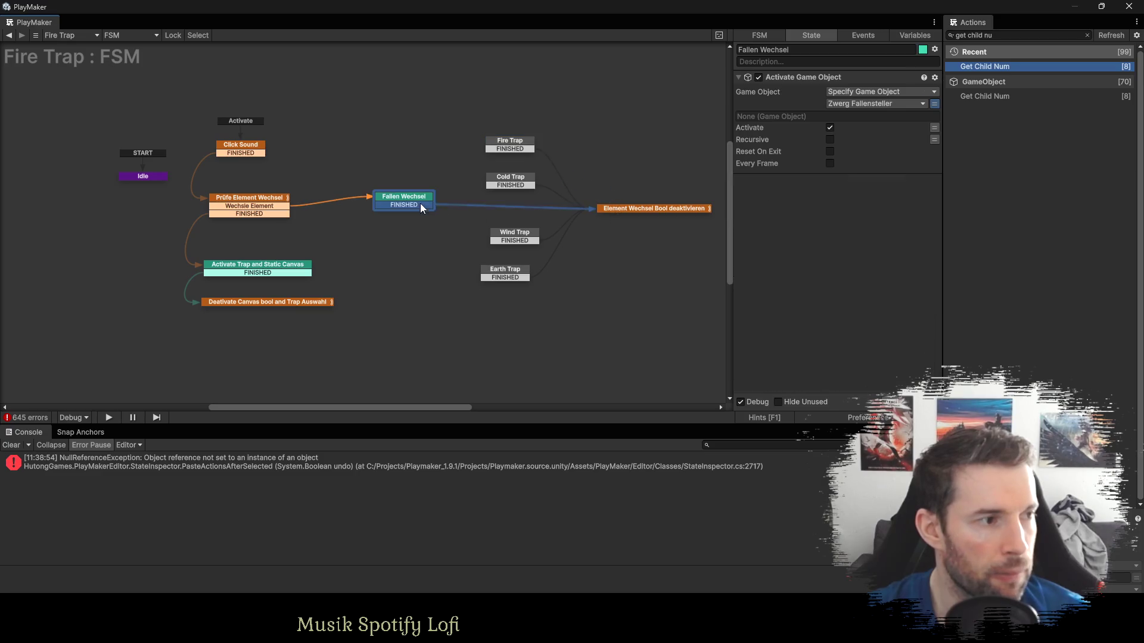
{"action": "left_click", "coordinate": [450, 377]}
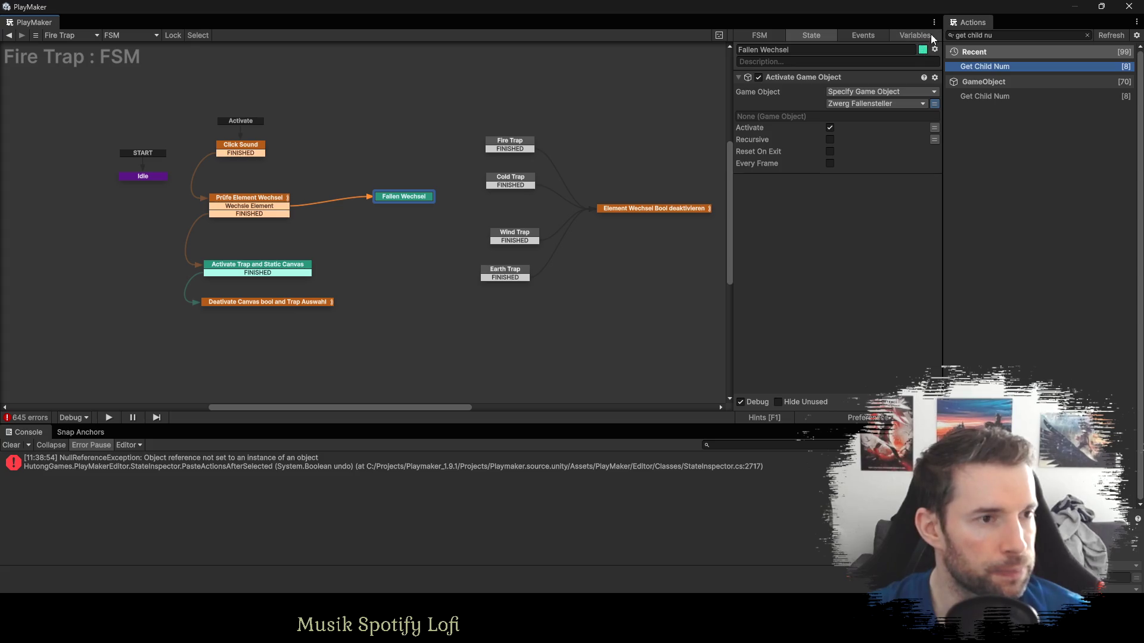
Add an Int Compare to Fallen Wechsel comparing Index with 0, sending a new Fire event and transition.
{"action": "left_click", "coordinate": [1012, 33]}
{"action": "type", "text": "int ci"}
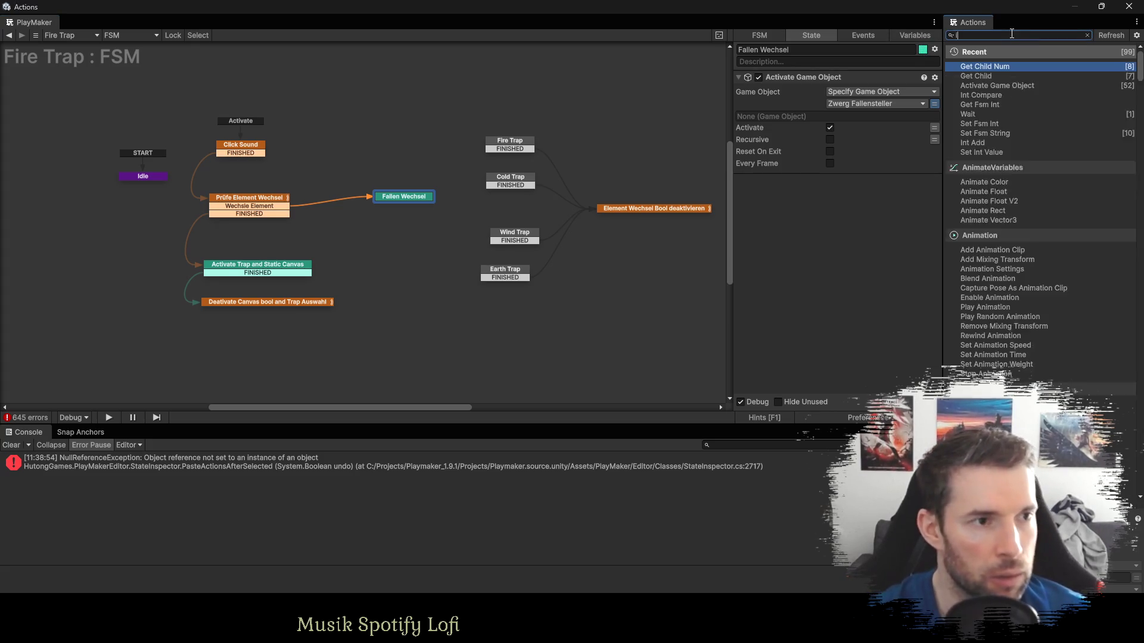
{"action": "key", "text": "BackSpace"}
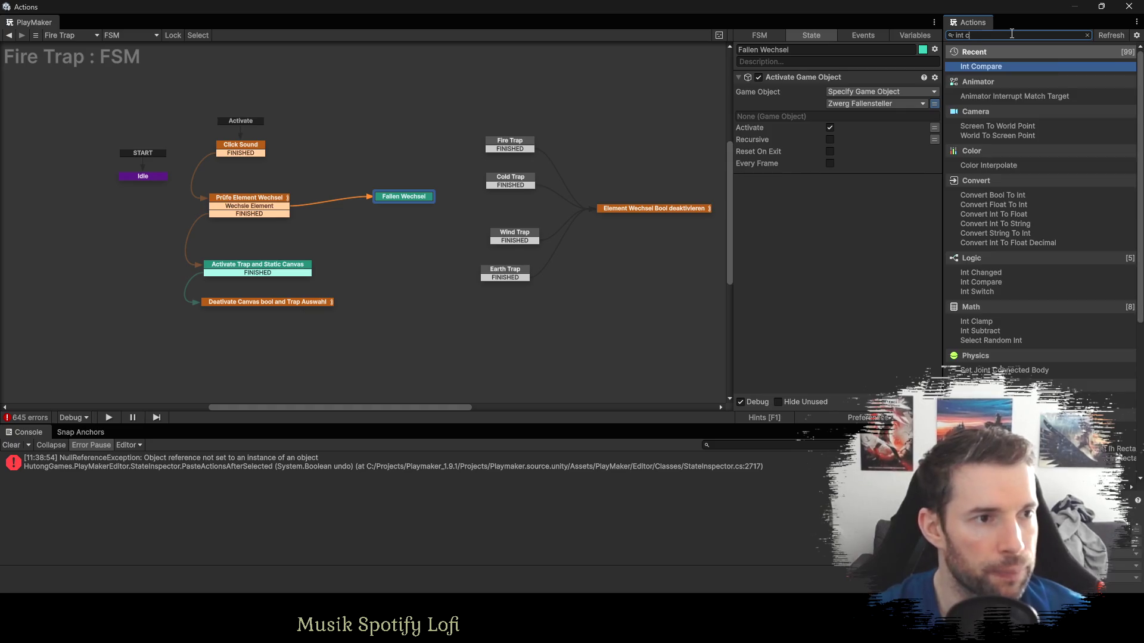
{"action": "key", "text": "Return"}
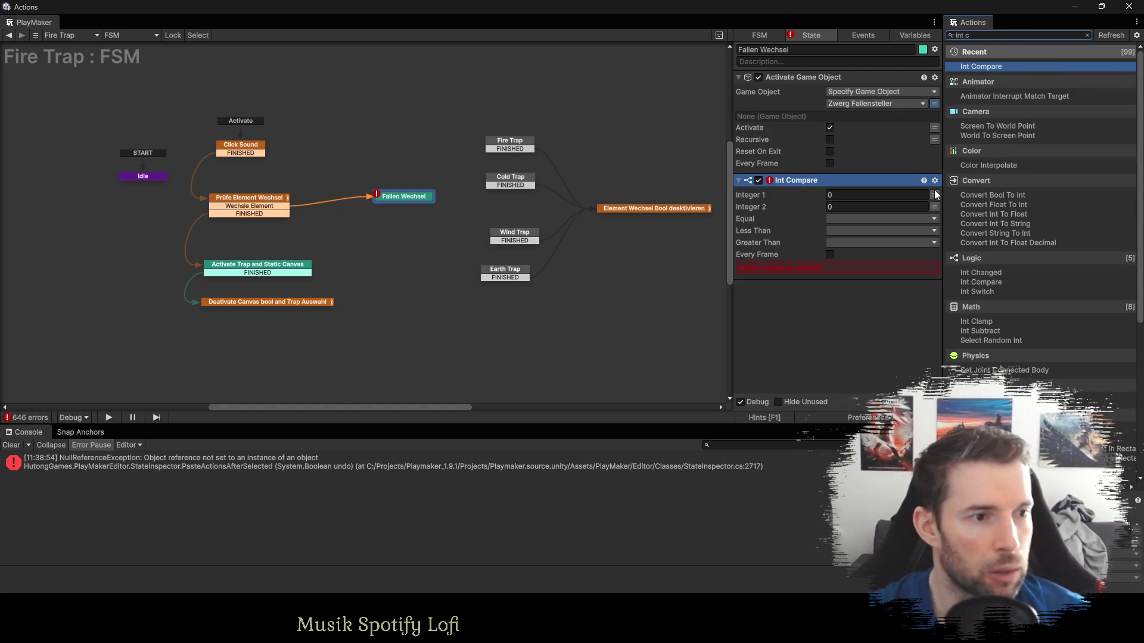
{"action": "left_click", "coordinate": [934, 195]}
{"action": "left_click", "coordinate": [924, 197]}
{"action": "left_click", "coordinate": [858, 222]}
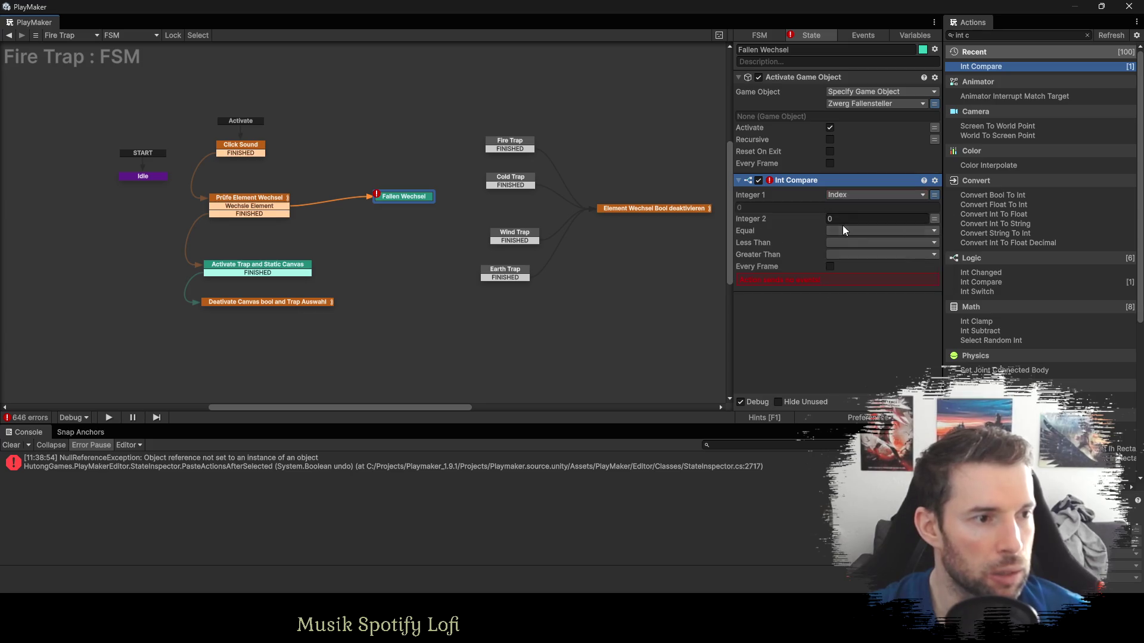
{"action": "left_click", "coordinate": [839, 231]}
{"action": "left_click", "coordinate": [856, 345]}
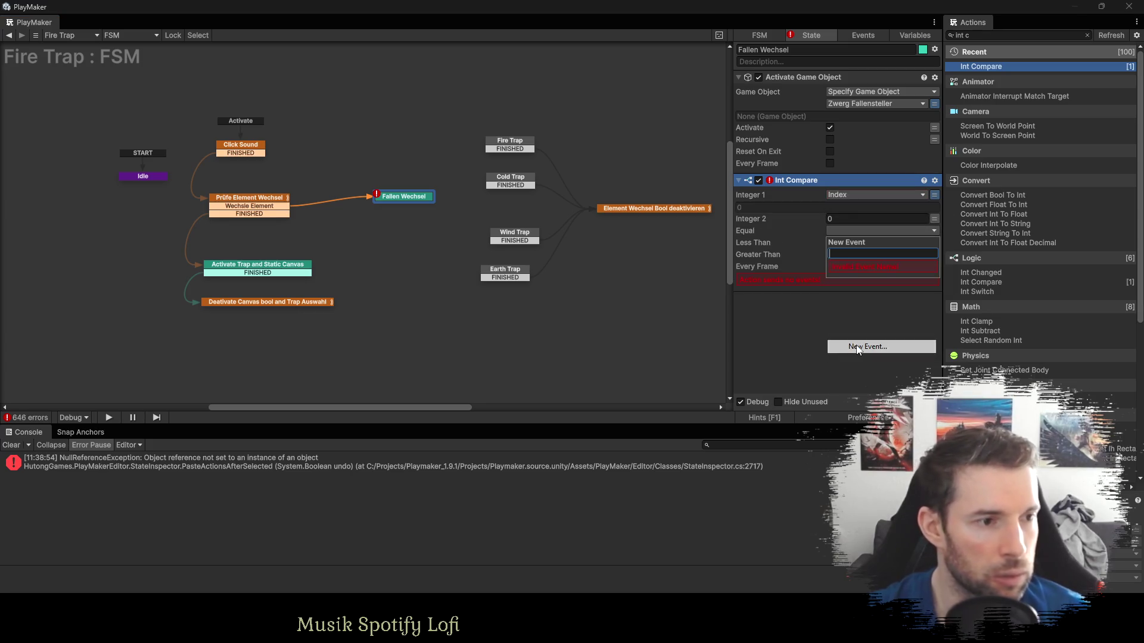
{"action": "type", "text": "Fire"}
{"action": "key", "text": "Return"}
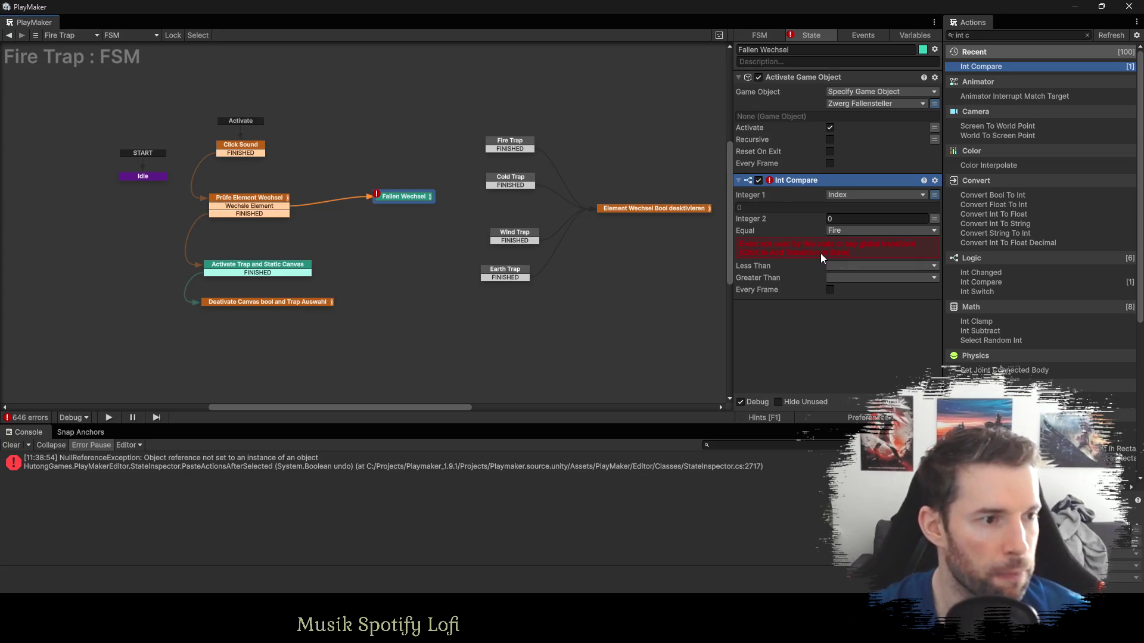
{"action": "left_click", "coordinate": [820, 253]}
Duplicate the compare with value 1 sending Cold, and add a Cold transition.
{"action": "key", "text": "ctrl+v"}
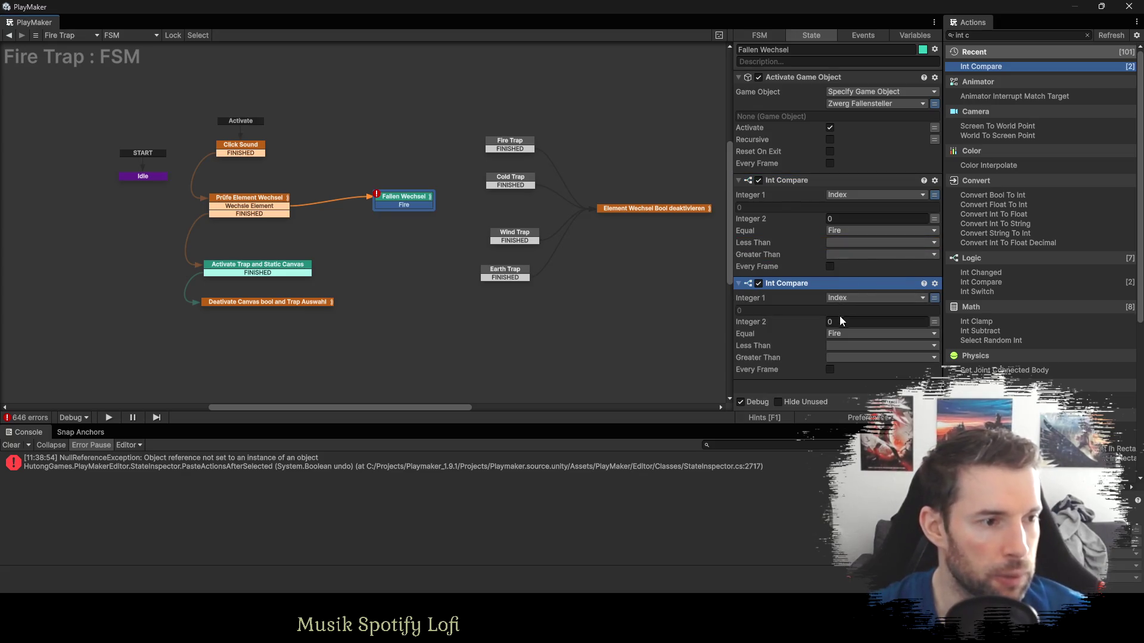
{"action": "left_click", "coordinate": [841, 321]}
{"action": "type", "text": "1"}
{"action": "left_click", "coordinate": [846, 335]}
{"action": "left_click", "coordinate": [965, 430]}
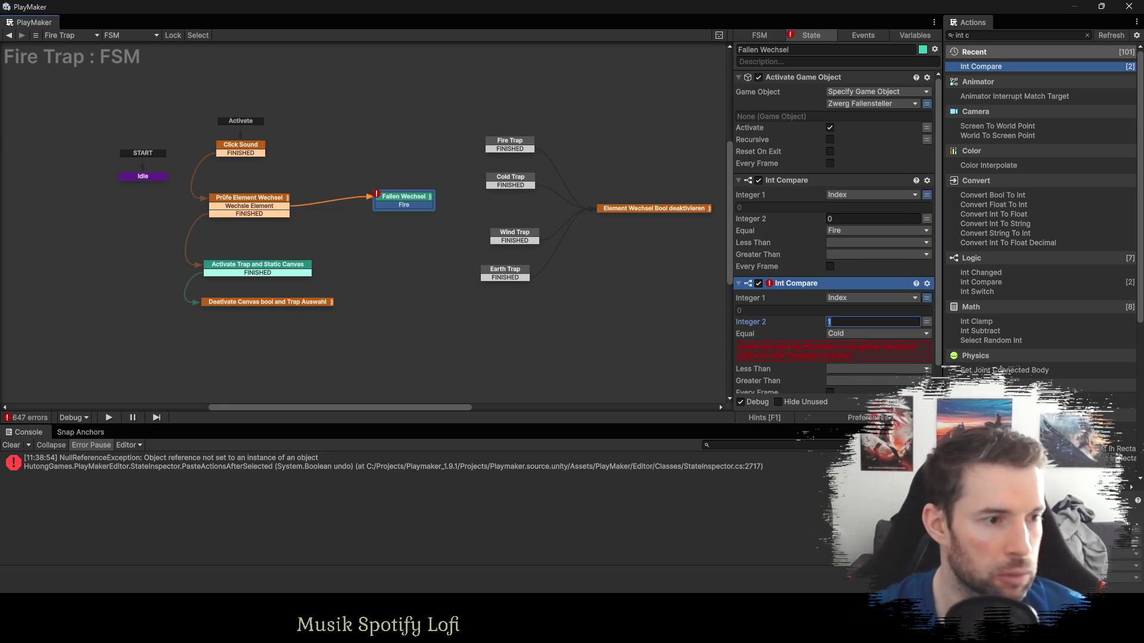
{"action": "left_click", "coordinate": [806, 345]}
Copy both compares and set the third to value 2 with a new Wind event.
{"action": "left_click", "coordinate": [782, 180], "text": "shift"}
{"action": "key", "text": "ctrl+c"}
{"action": "key", "text": "ctrl+v"}
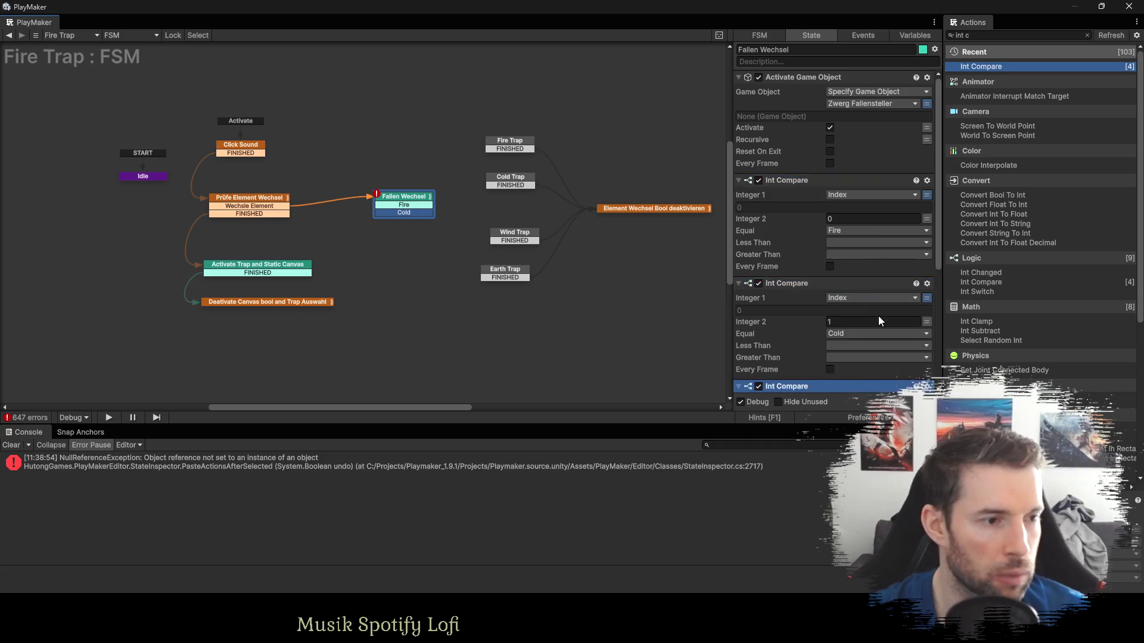
{"action": "left_click", "coordinate": [839, 245]}
{"action": "type", "text": "2"}
{"action": "left_click", "coordinate": [841, 262]}
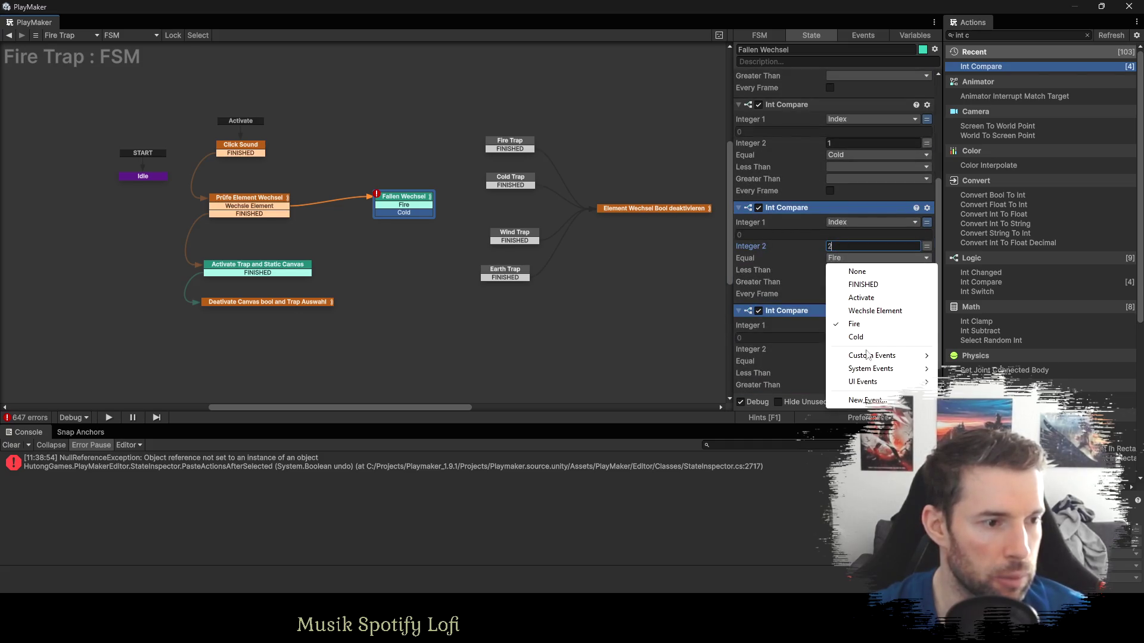
{"action": "left_click", "coordinate": [868, 403]}
{"action": "type", "text": "Wind"}
{"action": "key", "text": "Return"}
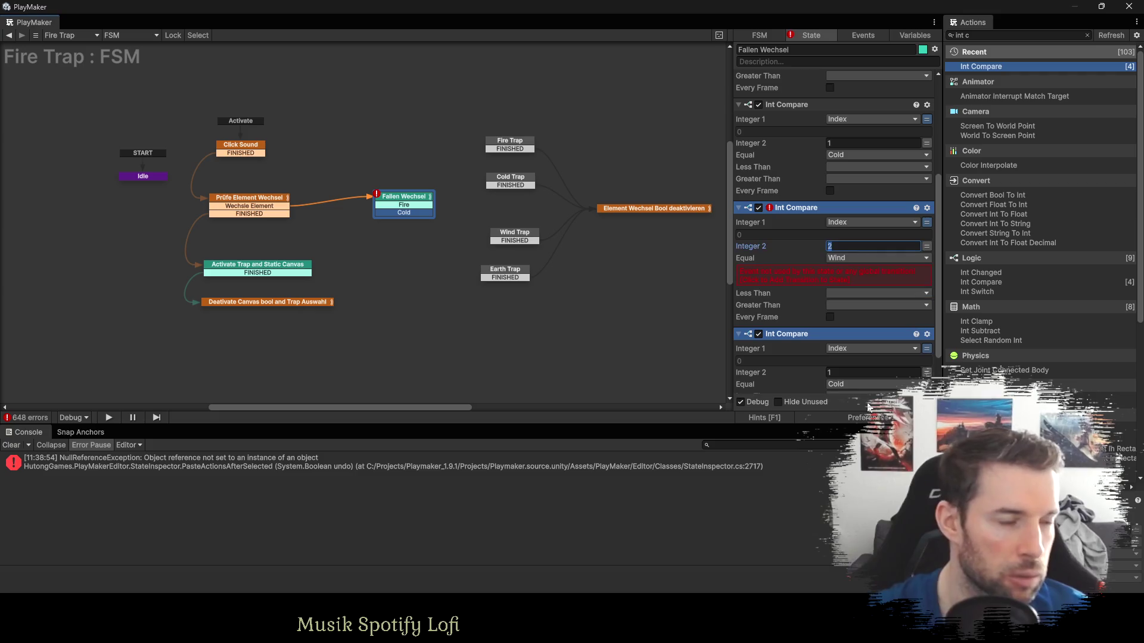
Set the fourth compare to 3 with a new Earth event and transition, and link Fire to Fire Trap.
{"action": "scroll", "coordinate": [844, 318], "scroll_direction": "down", "scroll_amount": 1}
{"action": "left_click", "coordinate": [844, 323]}
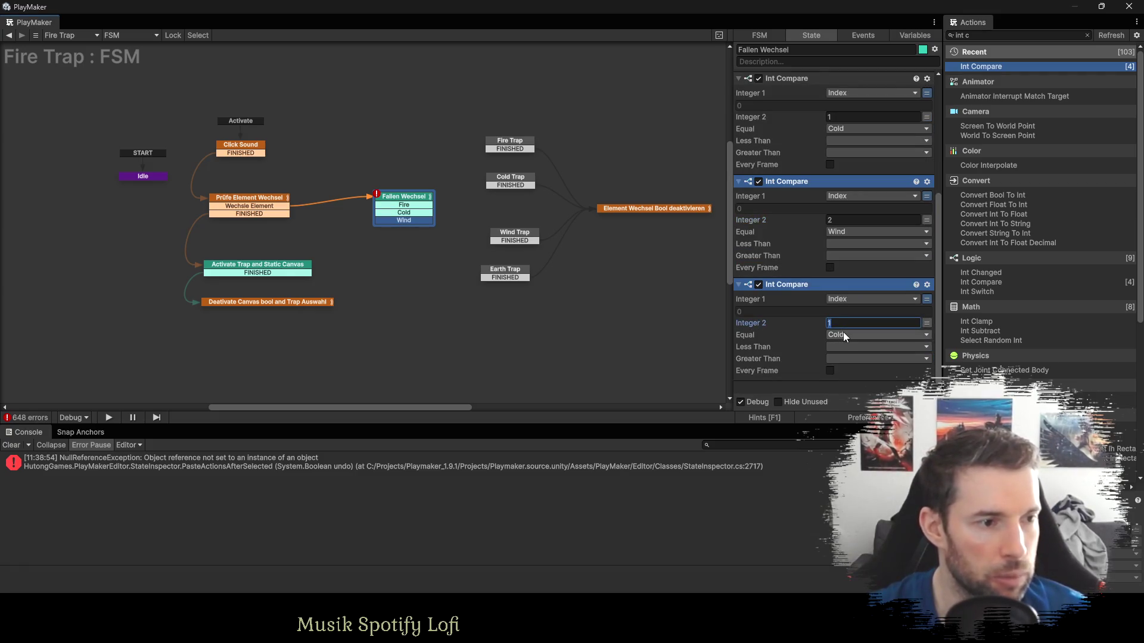
{"action": "type", "text": "3"}
{"action": "left_click", "coordinate": [846, 335]}
{"action": "left_click", "coordinate": [864, 488]}
{"action": "type", "text": "Earth"}
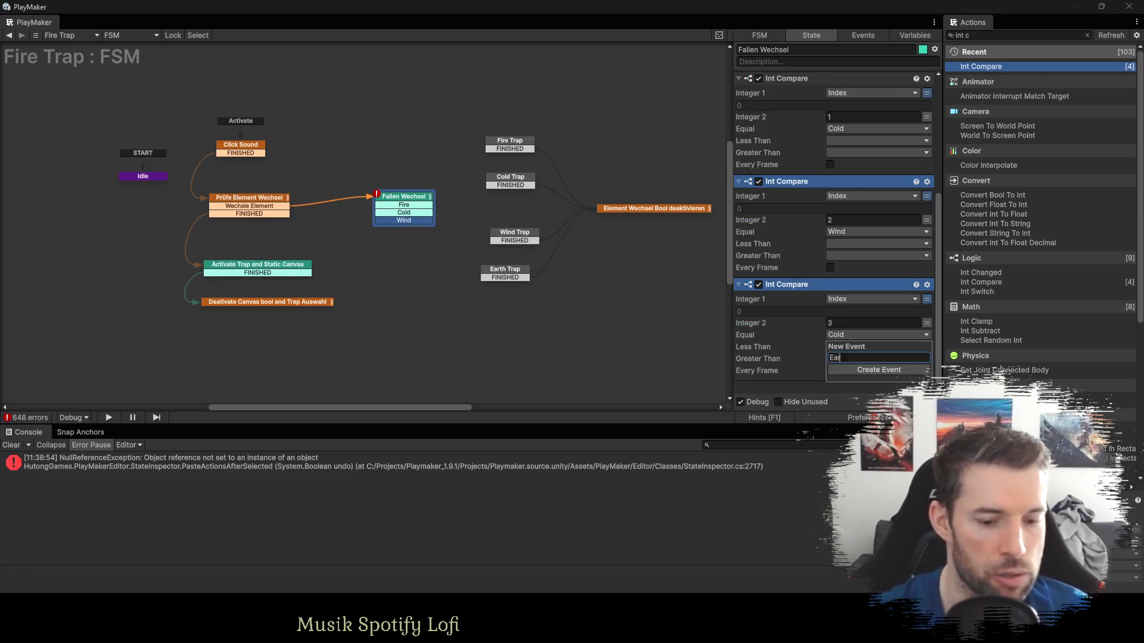
{"action": "key", "text": "Return"}
{"action": "left_click", "coordinate": [778, 351]}
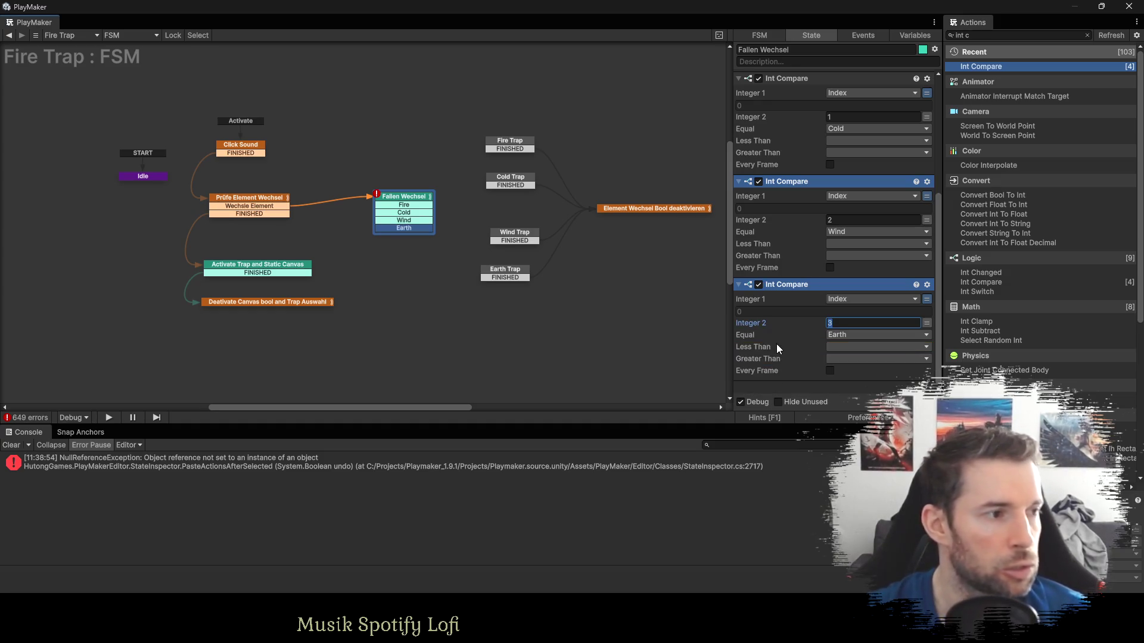
{"action": "mouse_move", "coordinate": [417, 204]}
{"action": "left_mouse_down"}
{"action": "mouse_move", "coordinate": [508, 145]}
{"action": "mouse_move", "coordinate": [508, 180]}
{"action": "mouse_move", "coordinate": [460, 231]}
{"action": "mouse_move", "coordinate": [514, 234]}
{"action": "left_mouse_up"}
Connect Fallen Wechsel's Cold and Wind transitions to their trap states.
{"action": "left_click", "coordinate": [427, 213]}
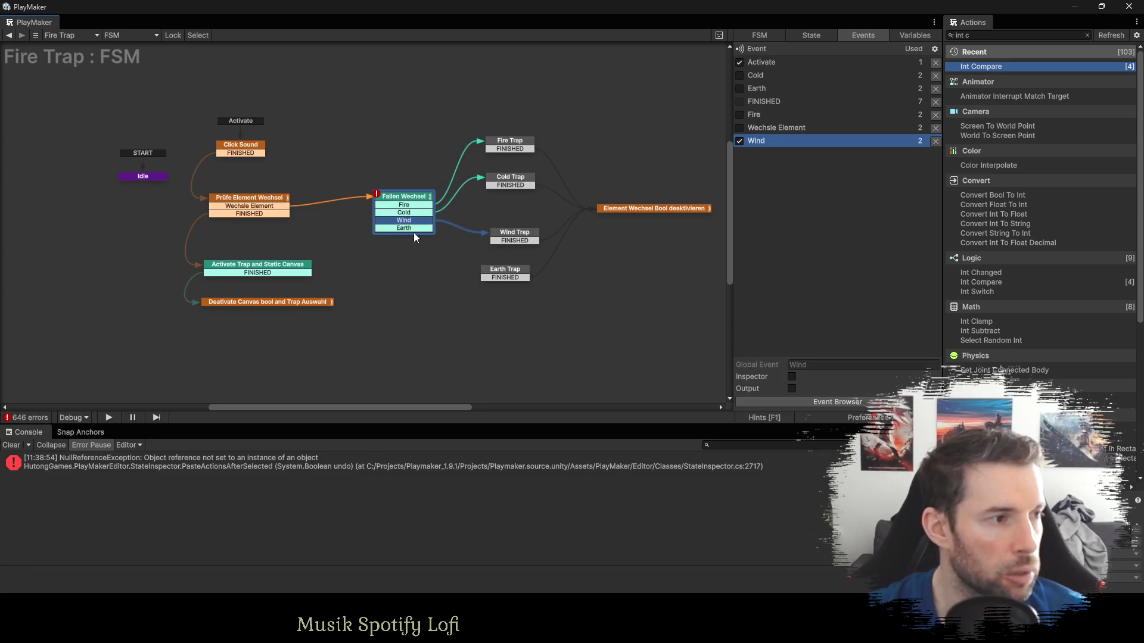
{"action": "left_click_drag", "start_coordinate": [412, 228], "coordinate": [477, 264]}
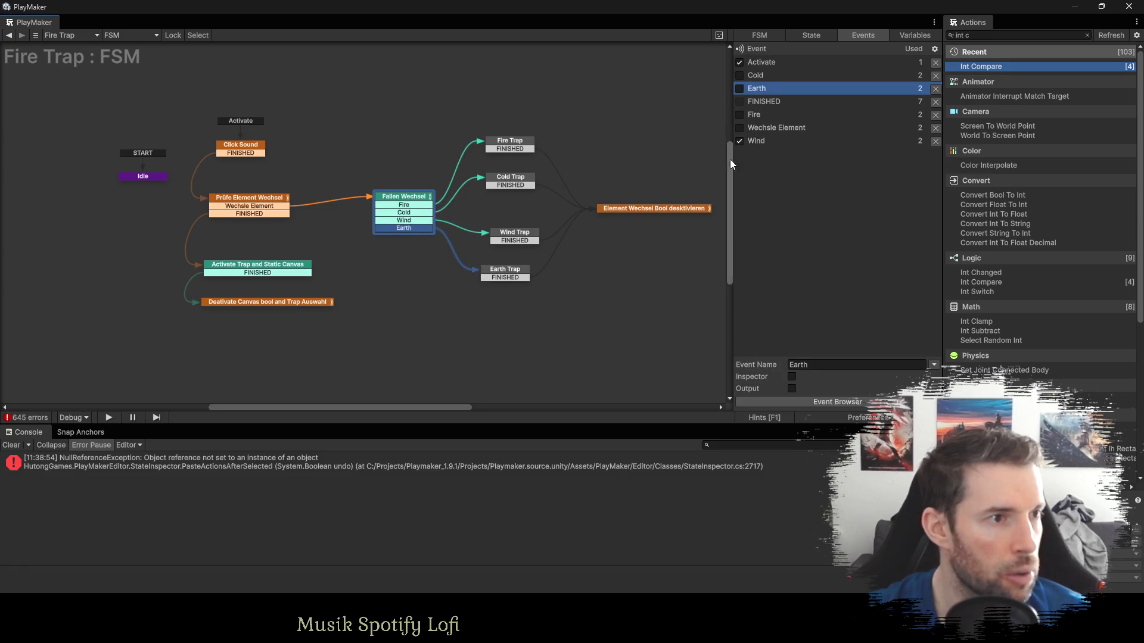
{"action": "left_click", "coordinate": [810, 36]}
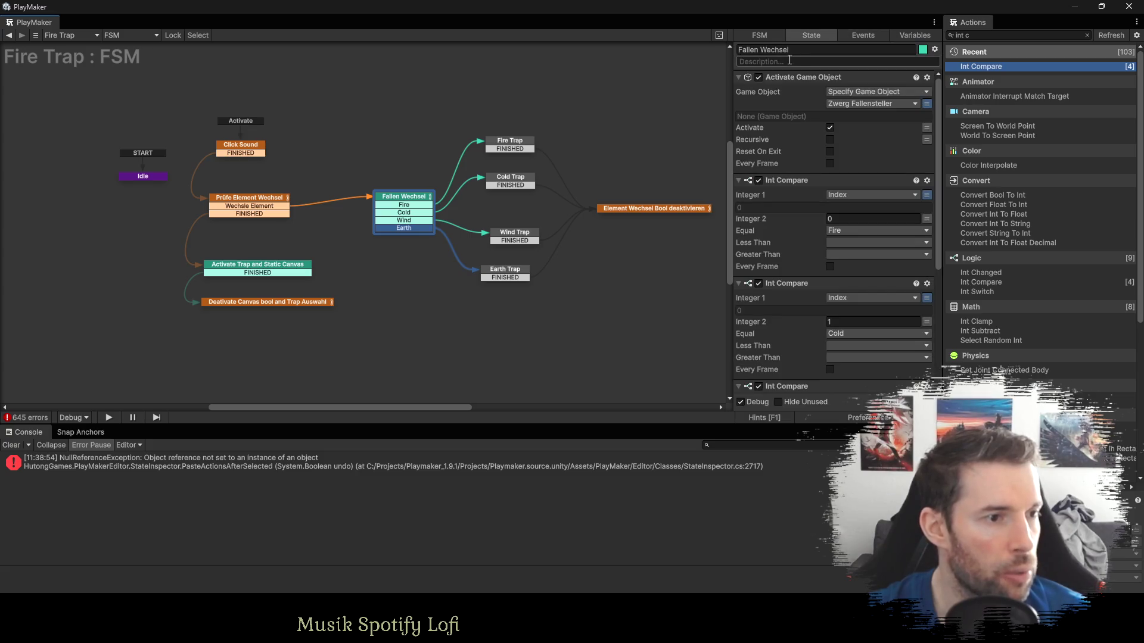
{"action": "scroll", "coordinate": [859, 196], "scroll_direction": "down", "scroll_amount": 3}
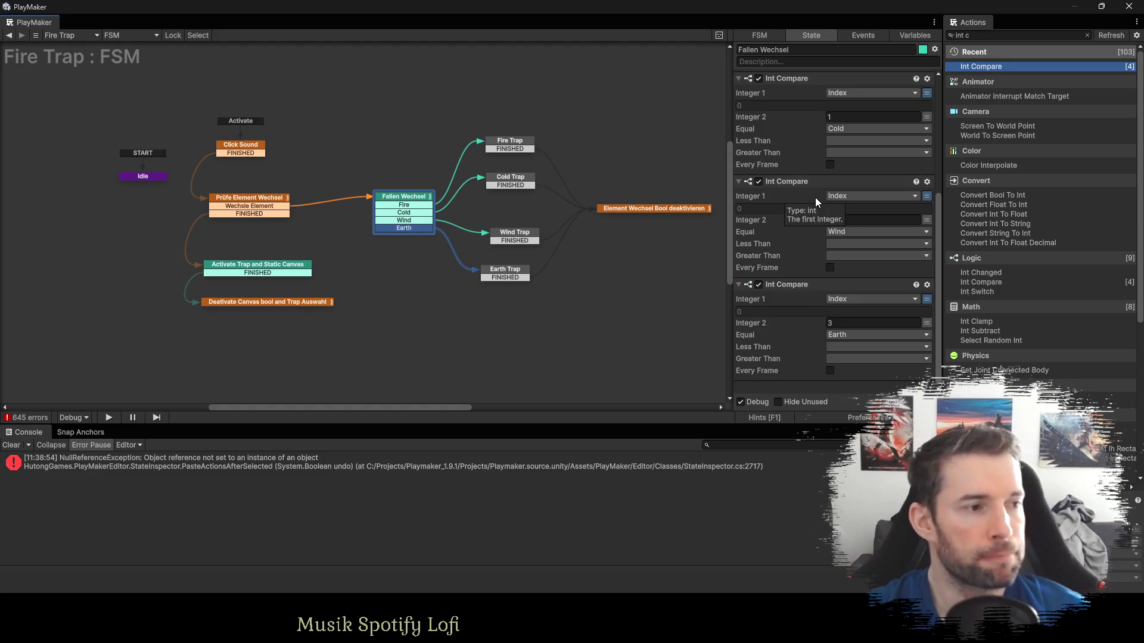
Colour the Fire, Cold, Wind and Earth Trap states cyan.
{"action": "left_click_drag", "start_coordinate": [520, 236], "coordinate": [512, 233]}
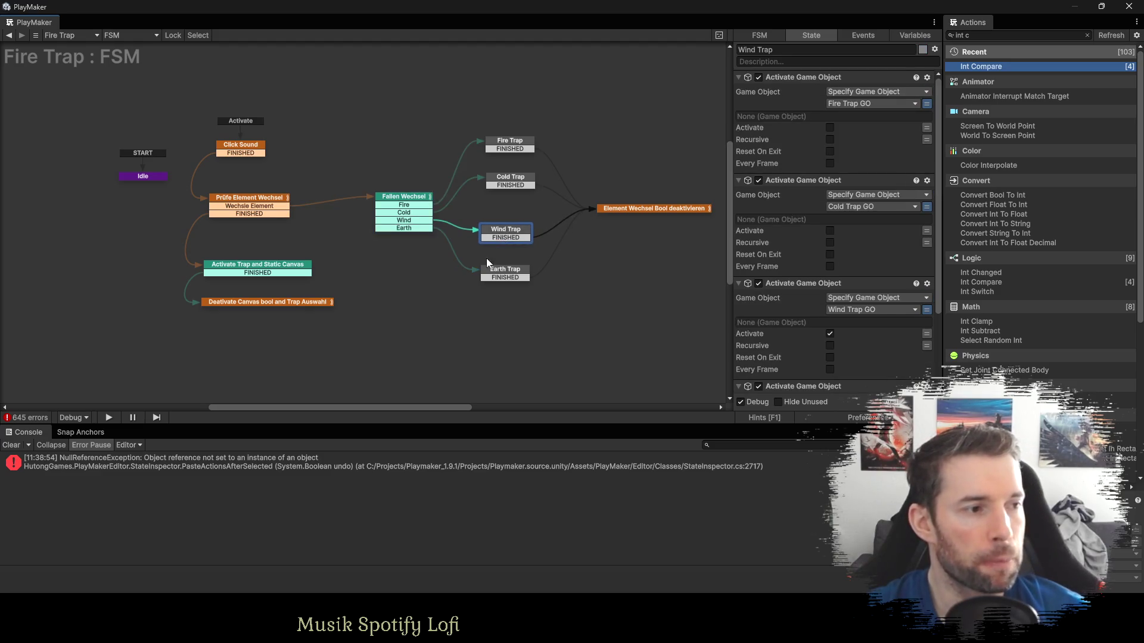
{"action": "left_click_drag", "start_coordinate": [441, 313], "coordinate": [543, 99]}
{"action": "right_click", "coordinate": [513, 142]}
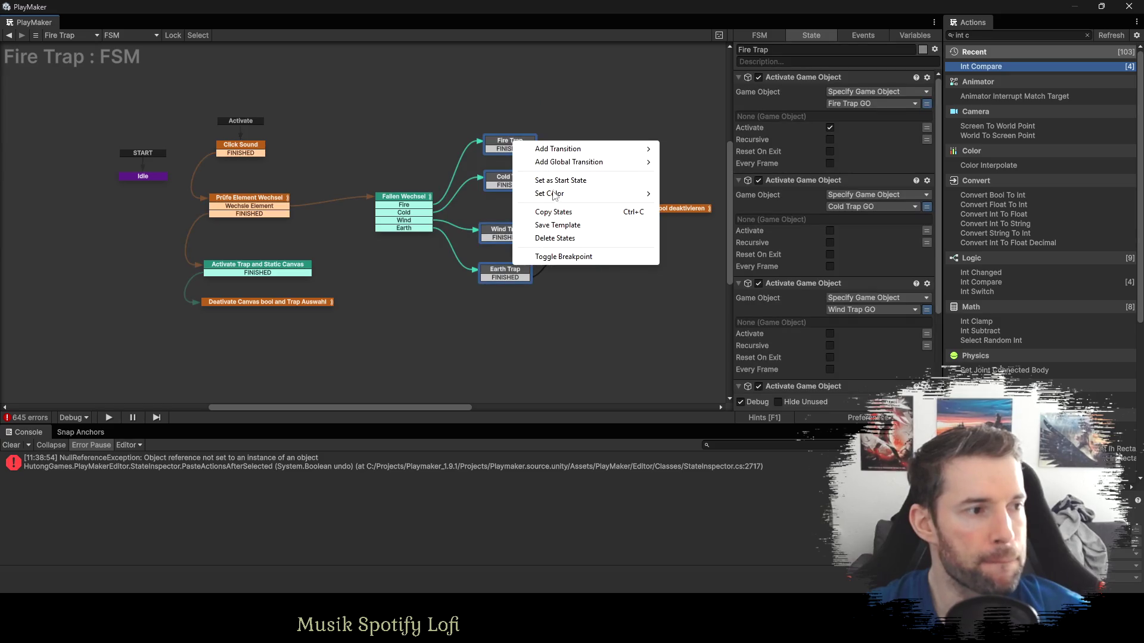
{"action": "mouse_move", "coordinate": [555, 194]}
{"action": "left_click", "coordinate": [688, 219]}
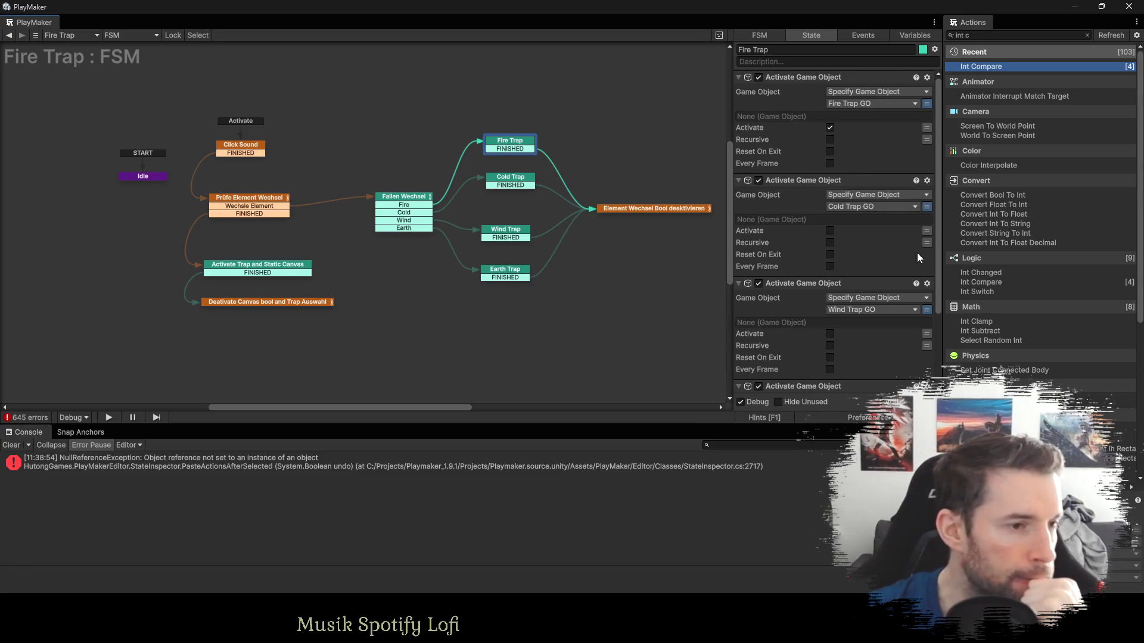
{"action": "key", "text": "Delete"}
Review the Cold, Wind and Earth Trap states, then select Element Wechsel Bool deaktivieren.
{"action": "left_click", "coordinate": [514, 182]}
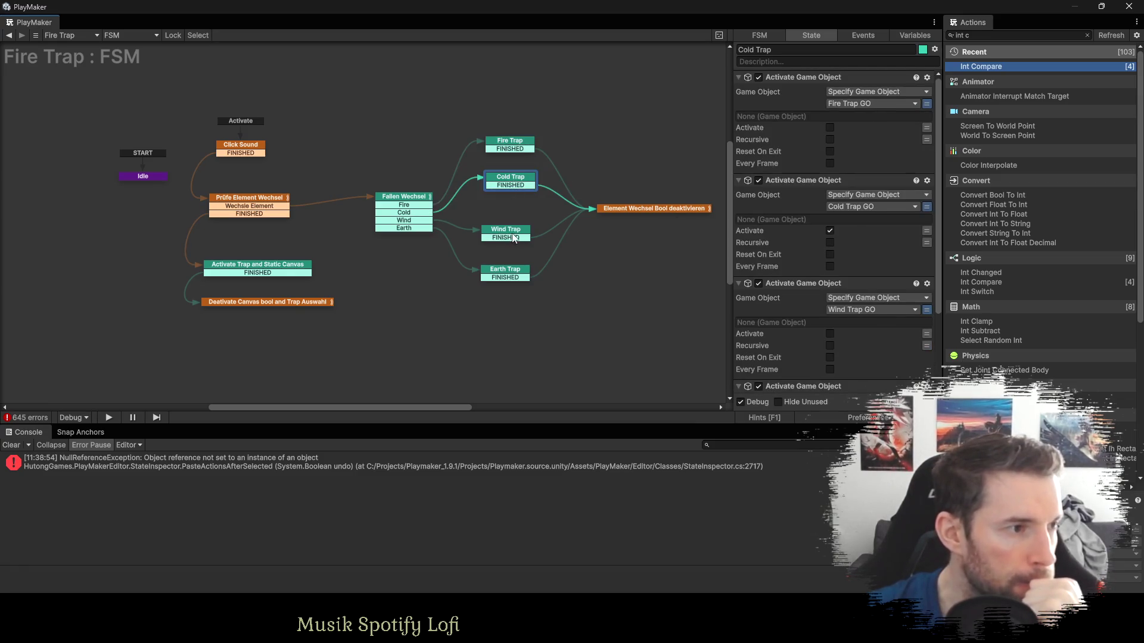
{"action": "left_click", "coordinate": [515, 239]}
{"action": "left_click", "coordinate": [527, 272]}
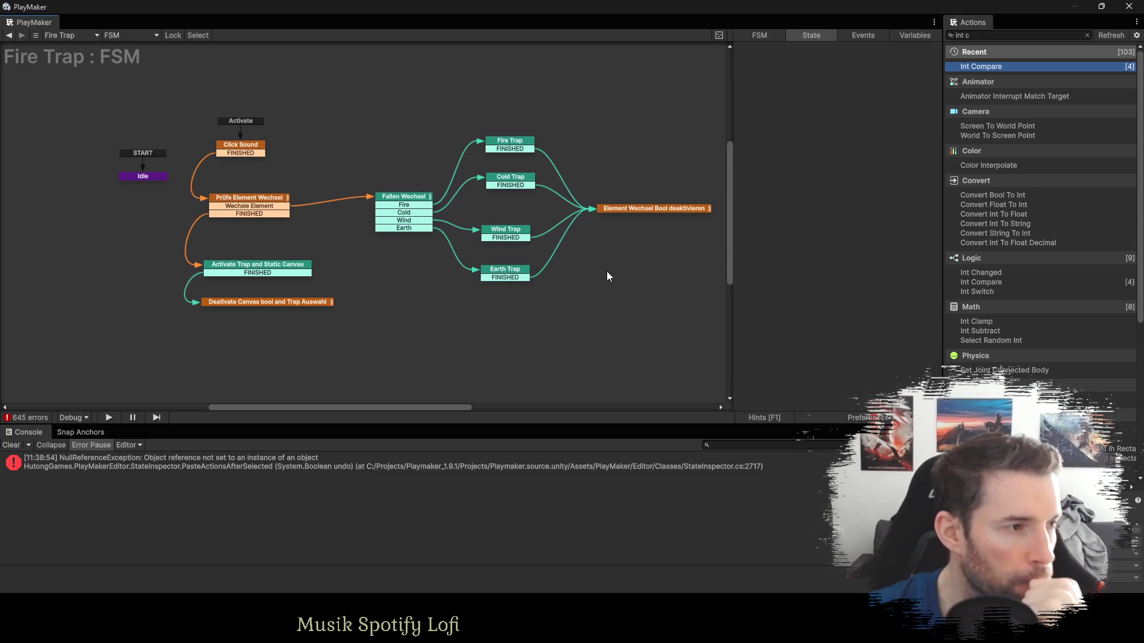
{"action": "left_click", "coordinate": [447, 219]}
{"action": "left_click_drag", "start_coordinate": [446, 220], "coordinate": [446, 219]}
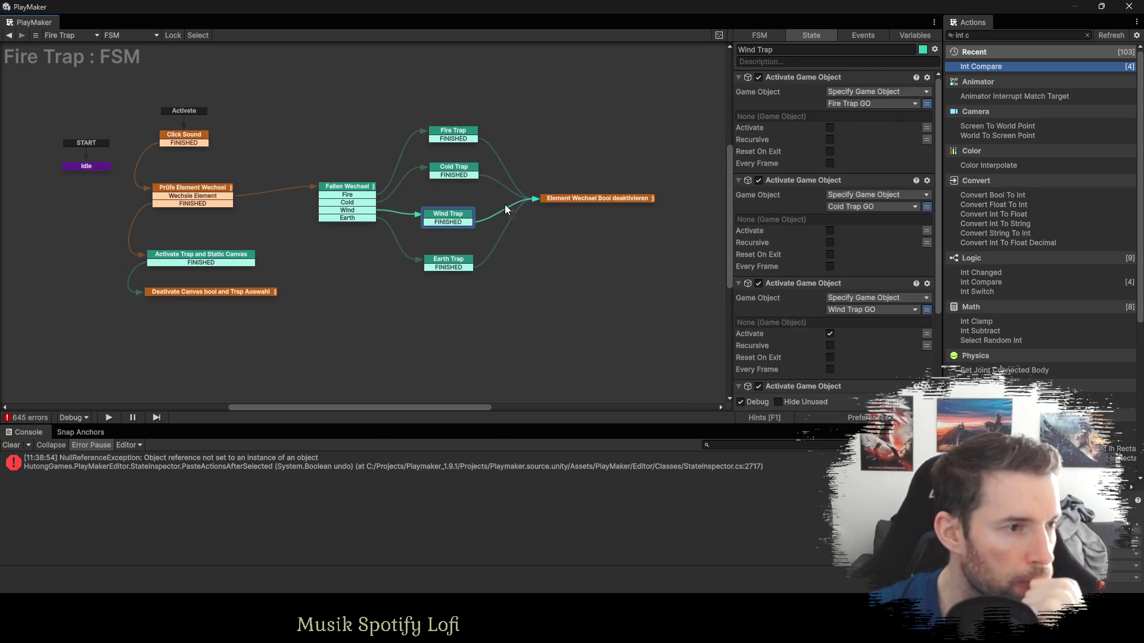
{"action": "left_click", "coordinate": [597, 199]}
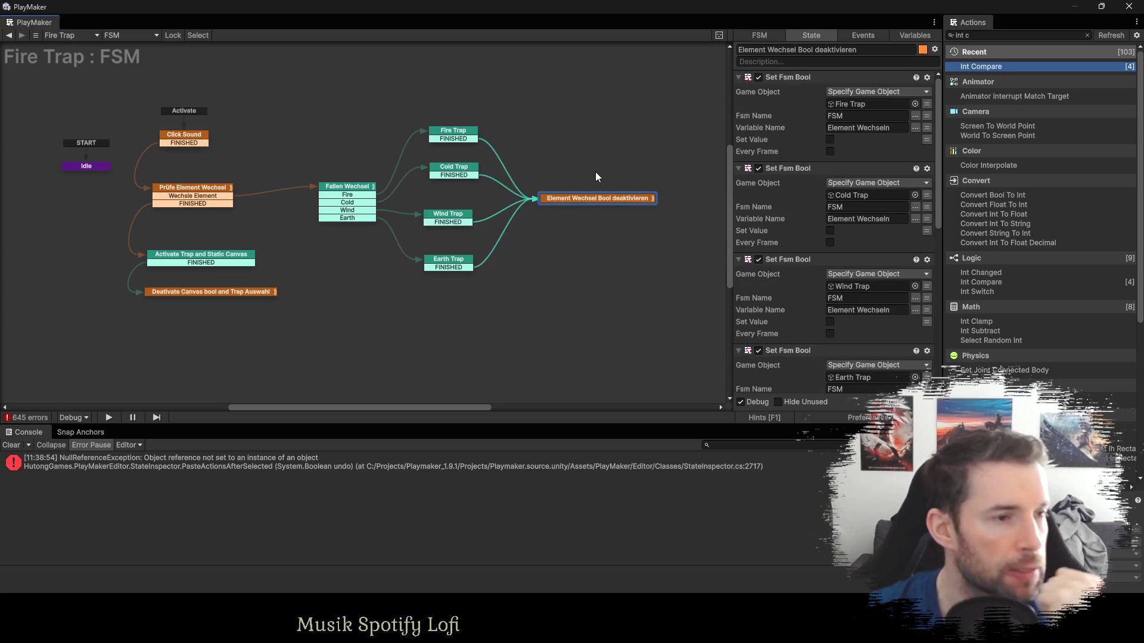
Point the first two Set Fsm Bool actions at the Fire Trap and Cold Trap variables.
{"action": "scroll", "coordinate": [867, 170], "scroll_direction": "down", "scroll_amount": 3}
{"action": "scroll", "coordinate": [867, 171], "scroll_direction": "up", "scroll_amount": 3}
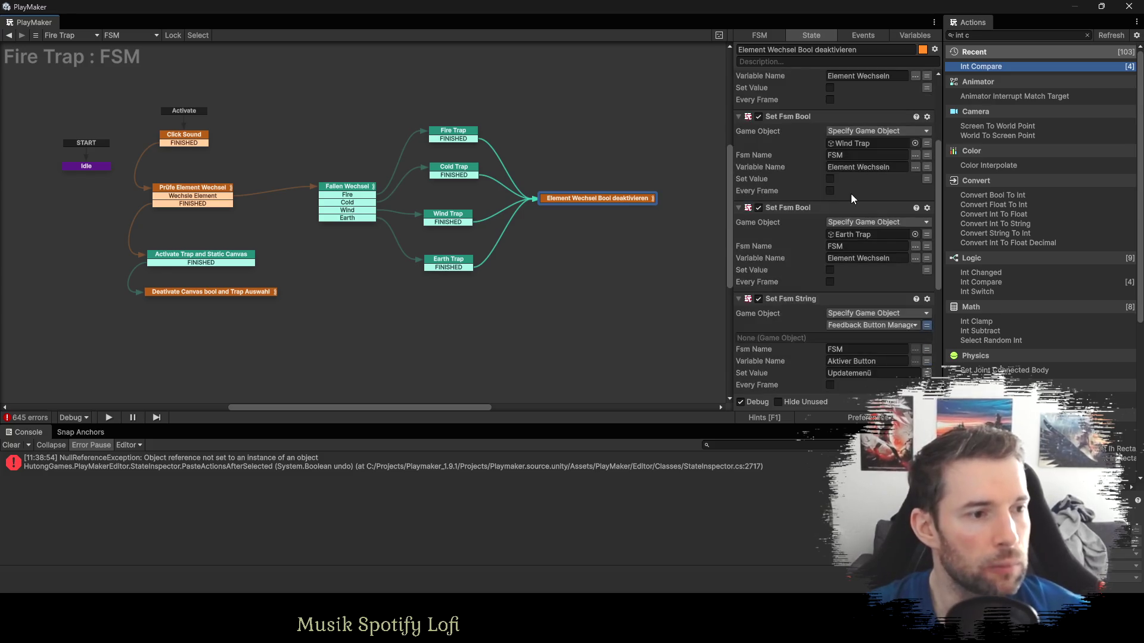
{"action": "left_click", "coordinate": [928, 104]}
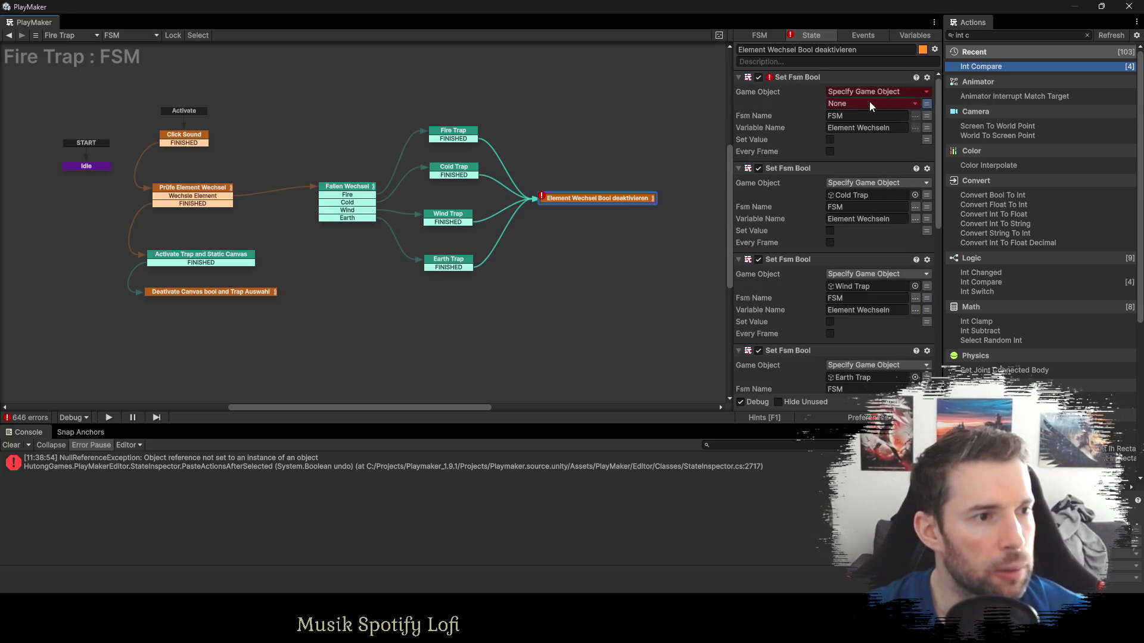
{"action": "left_click", "coordinate": [870, 103]}
{"action": "left_click", "coordinate": [865, 235]}
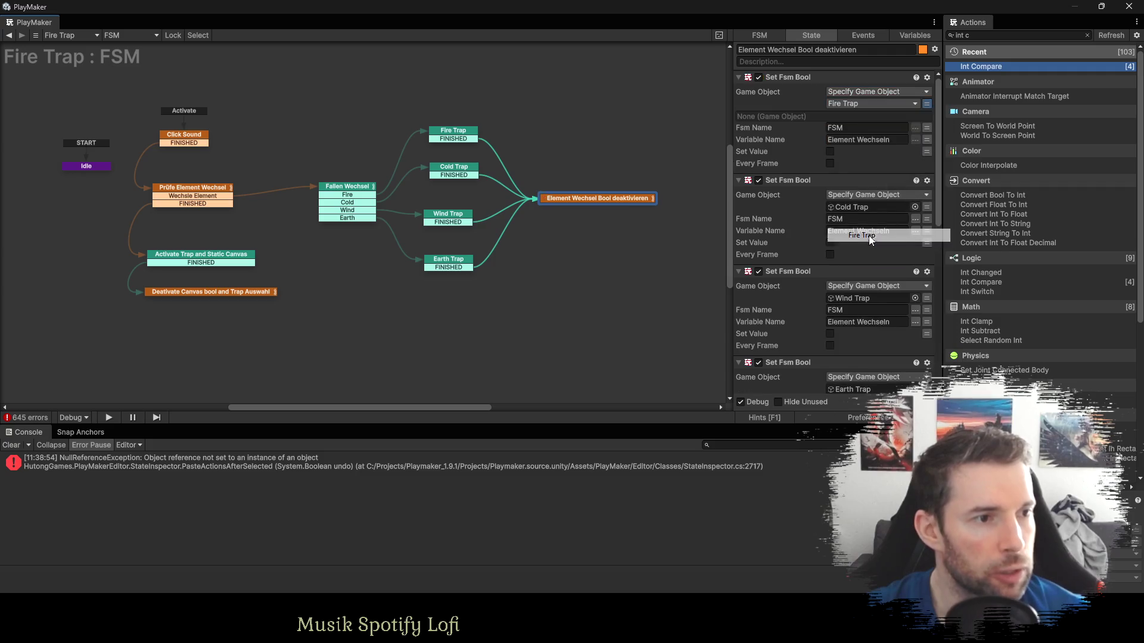
{"action": "left_click", "coordinate": [927, 128]}
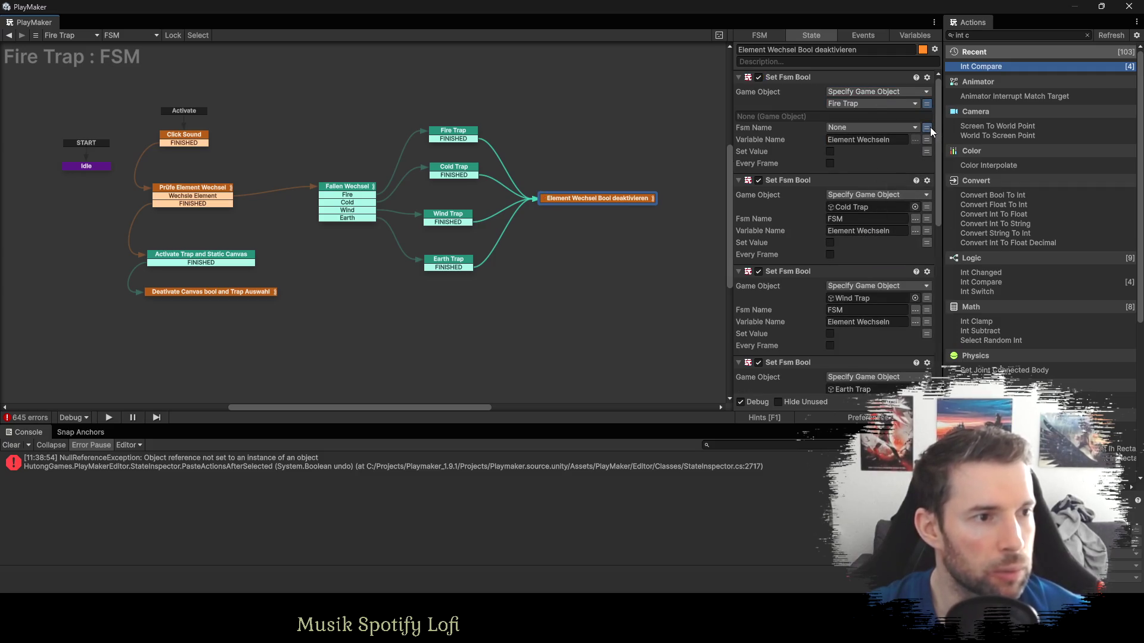
{"action": "left_click", "coordinate": [927, 206]}
{"action": "left_click", "coordinate": [870, 207]}
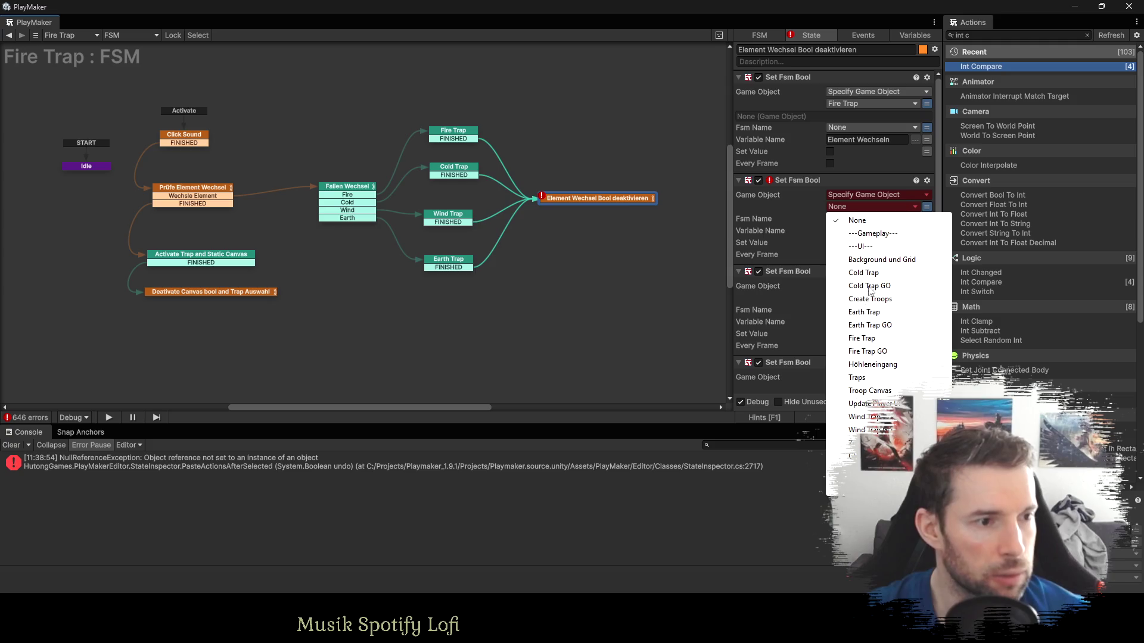
{"action": "left_click", "coordinate": [864, 273]}
{"action": "left_click", "coordinate": [927, 231]}
Point the remaining Set Fsm Bool actions at the Wind Trap and Earth Trap variables.
{"action": "left_click", "coordinate": [927, 310]}
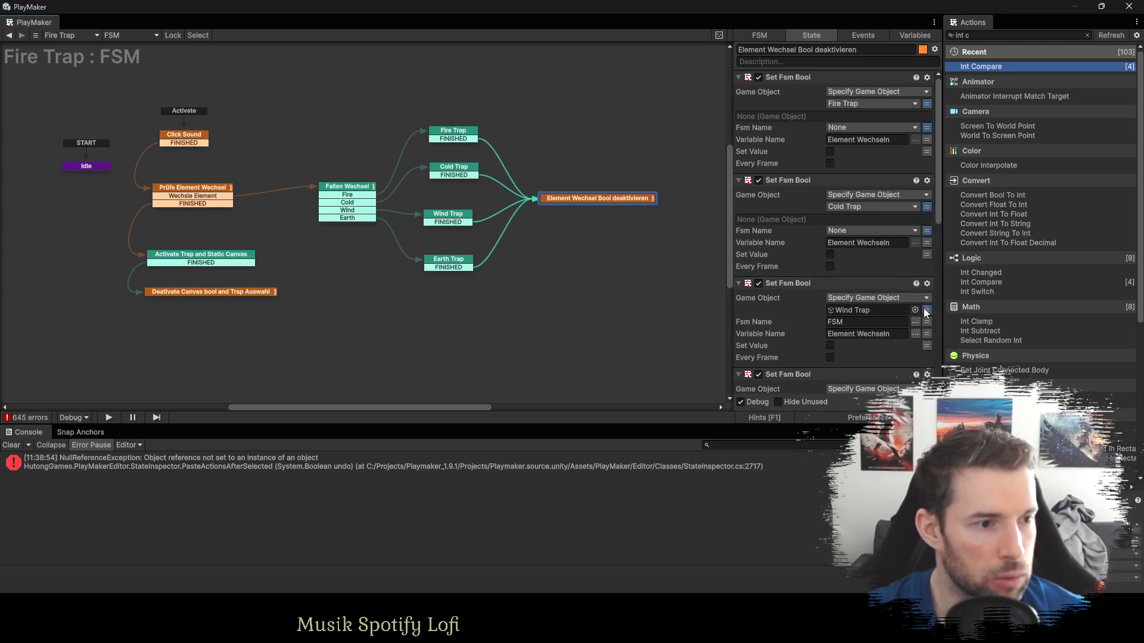
{"action": "left_click", "coordinate": [871, 310]}
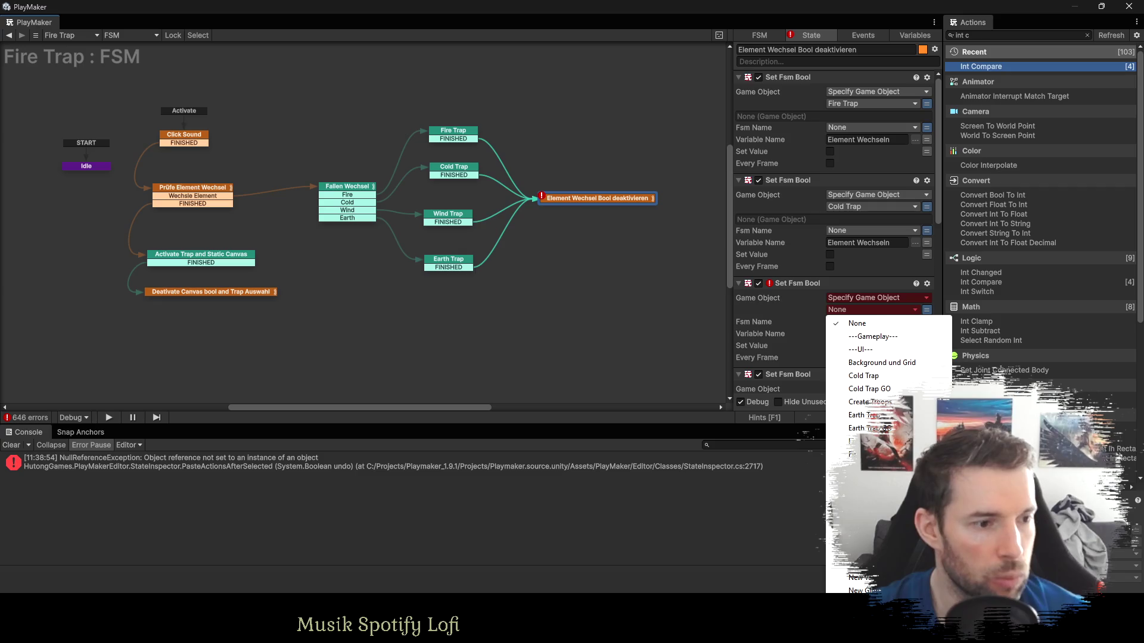
{"action": "left_click", "coordinate": [858, 518]}
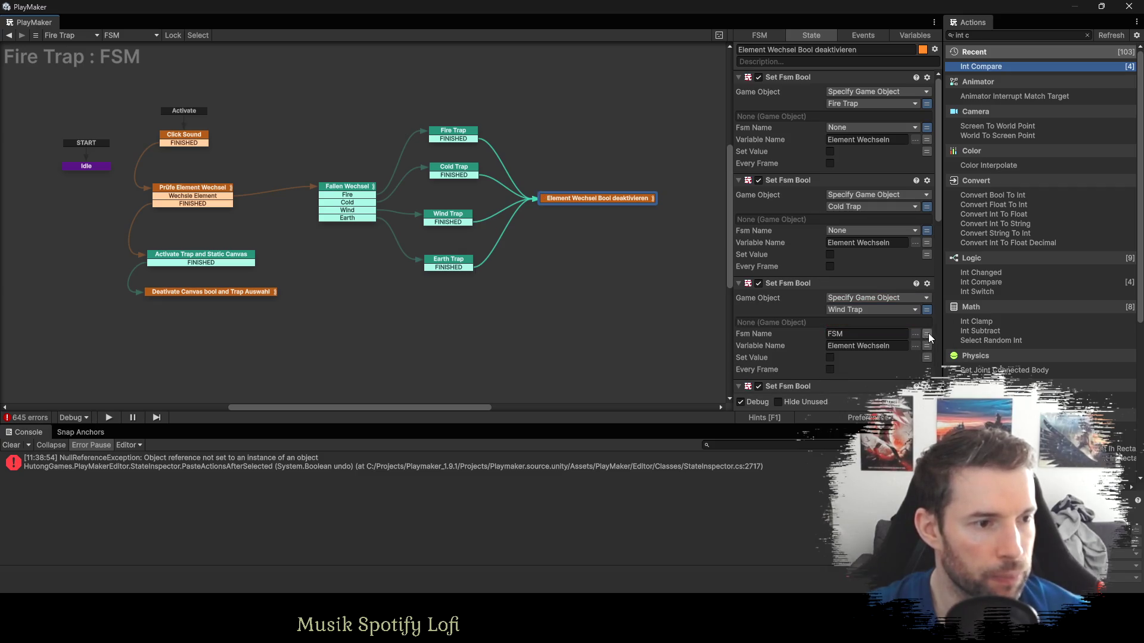
{"action": "left_click", "coordinate": [927, 334]}
{"action": "scroll", "coordinate": [917, 307], "scroll_direction": "down", "scroll_amount": 4}
{"action": "left_click", "coordinate": [927, 269]}
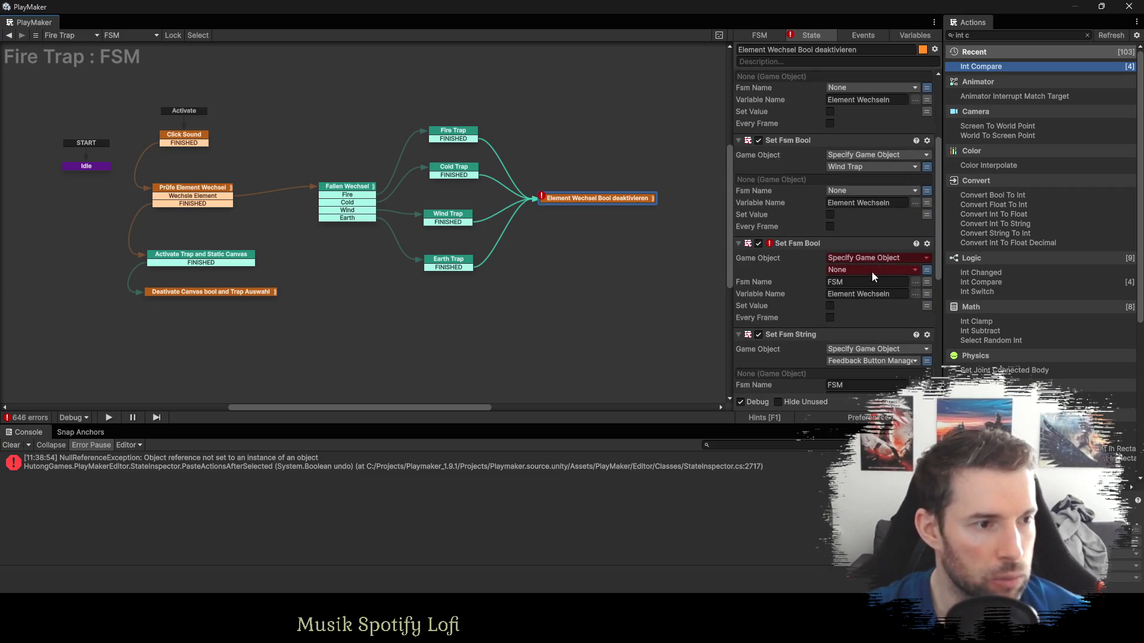
{"action": "left_click", "coordinate": [875, 275]}
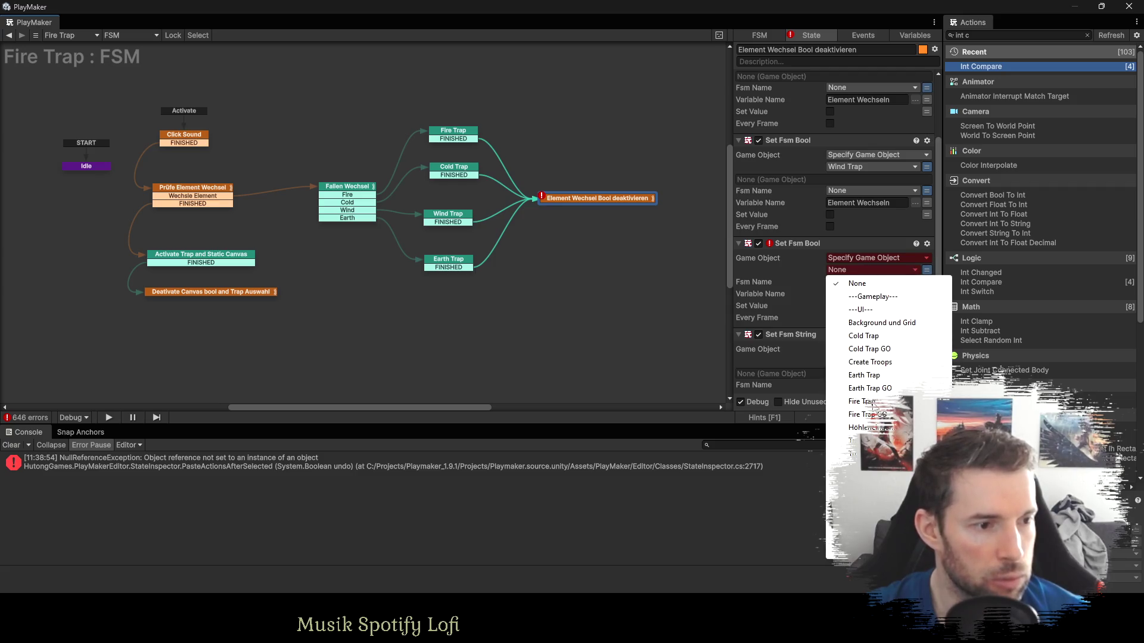
{"action": "left_click", "coordinate": [864, 375]}
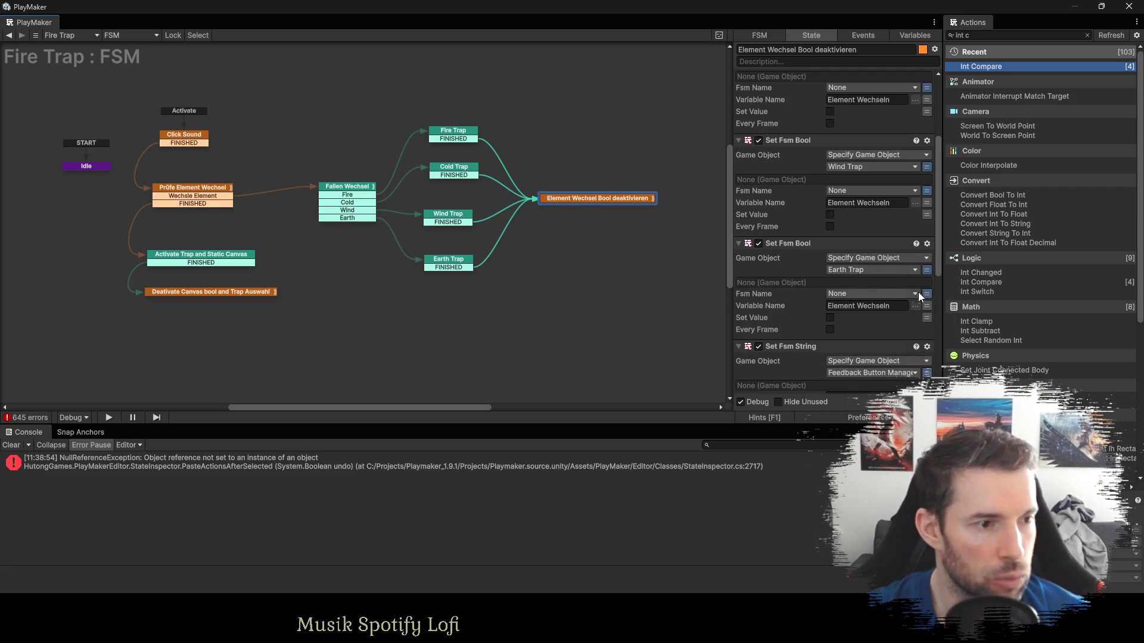
{"action": "scroll", "coordinate": [858, 284], "scroll_direction": "down", "scroll_amount": 3}
{"action": "scroll", "coordinate": [858, 284], "scroll_direction": "down", "scroll_amount": 1}
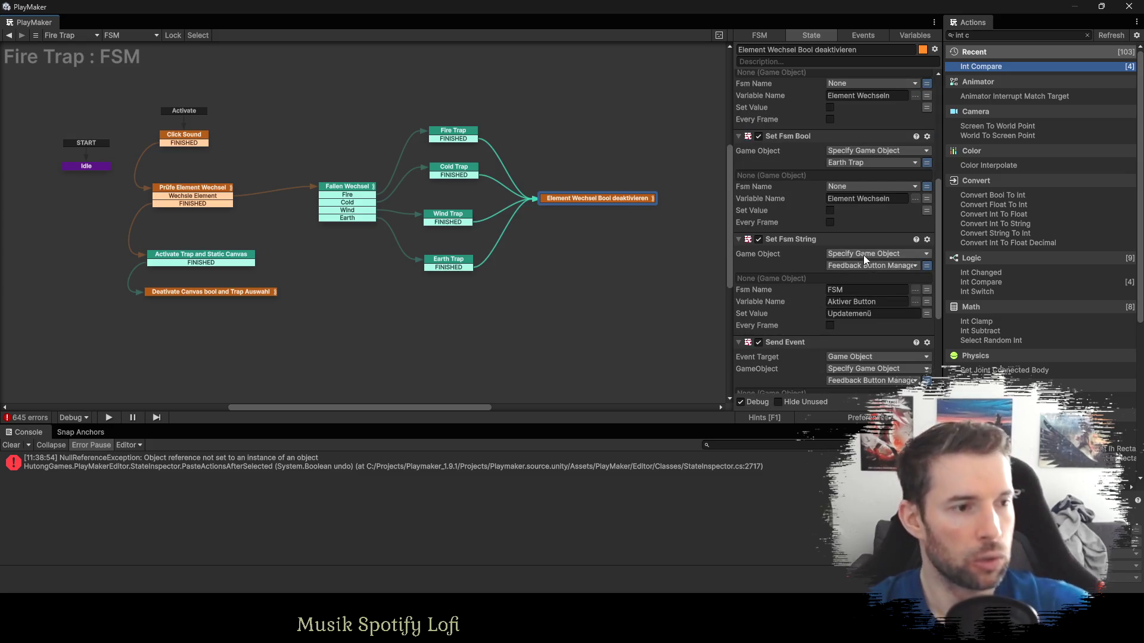
{"action": "scroll", "coordinate": [865, 265], "scroll_direction": "down", "scroll_amount": 3}
{"action": "scroll", "coordinate": [867, 286], "scroll_direction": "down", "scroll_amount": 2}
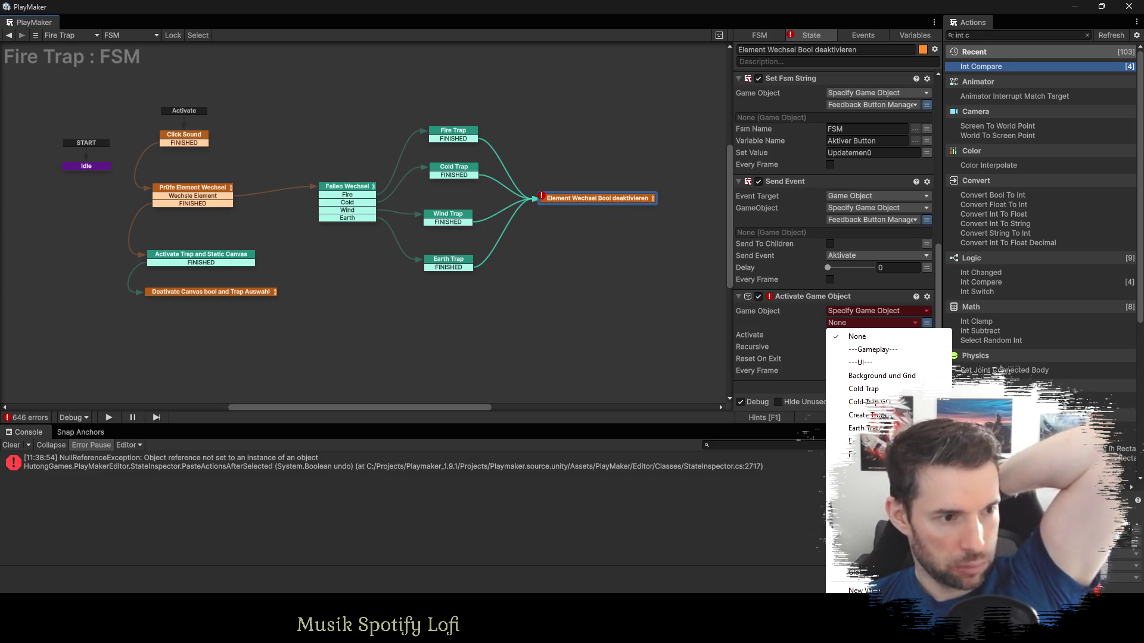
{"action": "left_click", "coordinate": [680, 325]}
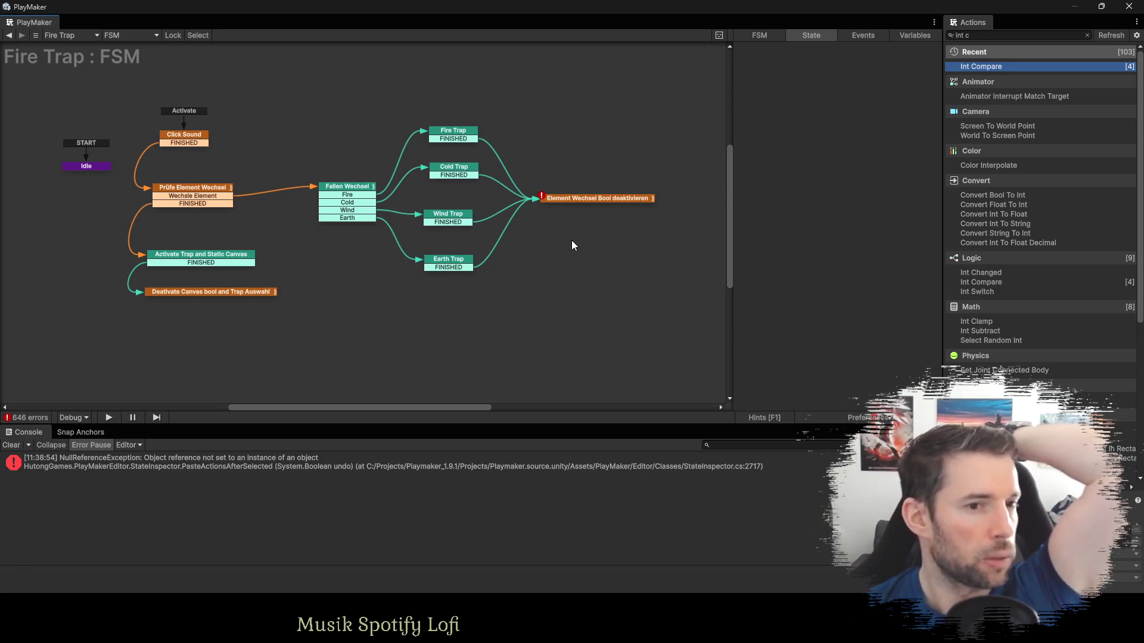
Expand the Idle state's actions and duplicate its Get Parent action.
{"action": "left_click", "coordinate": [93, 166]}
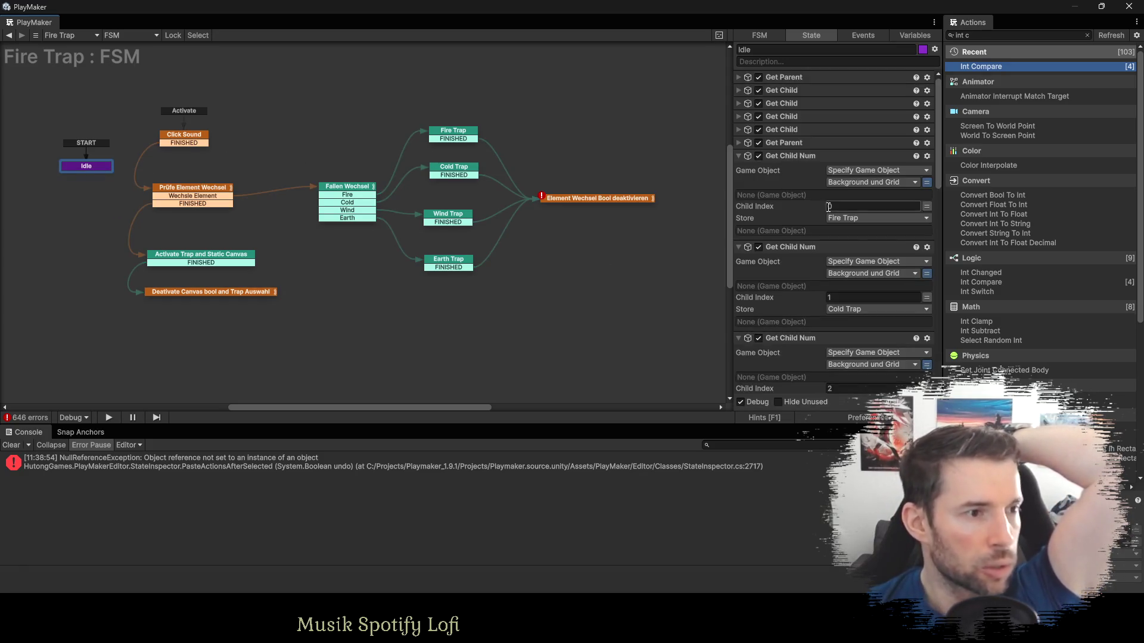
{"action": "left_click", "coordinate": [737, 78]}
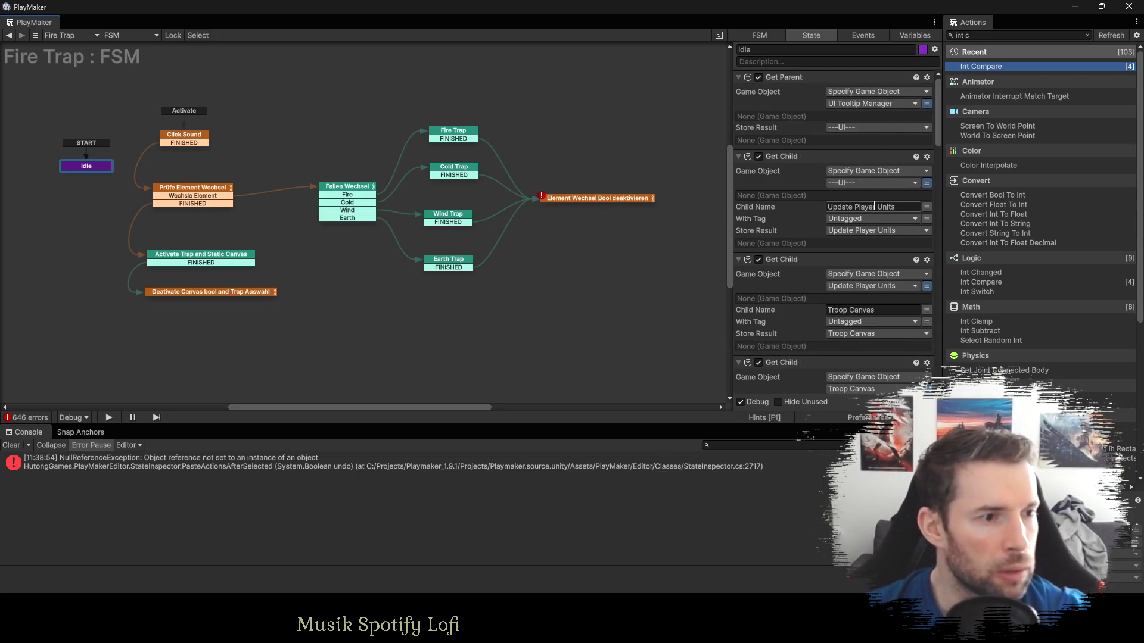
{"action": "scroll", "coordinate": [863, 316], "scroll_direction": "down", "scroll_amount": 1}
{"action": "scroll", "coordinate": [862, 316], "scroll_direction": "down", "scroll_amount": 2}
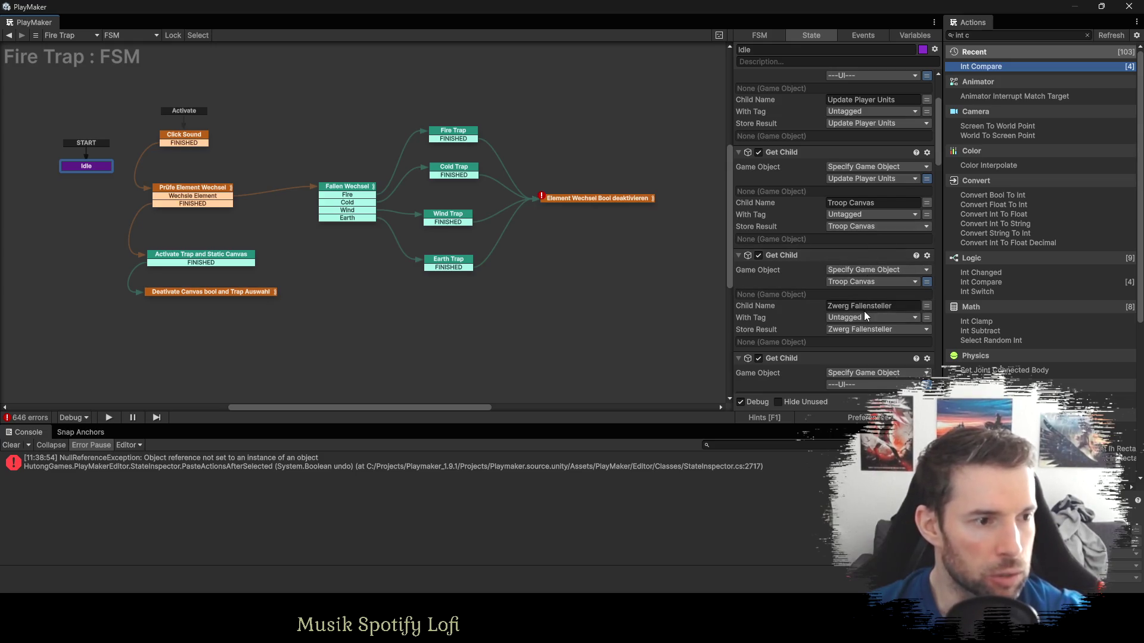
{"action": "scroll", "coordinate": [864, 311], "scroll_direction": "down", "scroll_amount": 2}
{"action": "scroll", "coordinate": [864, 312], "scroll_direction": "down", "scroll_amount": 4}
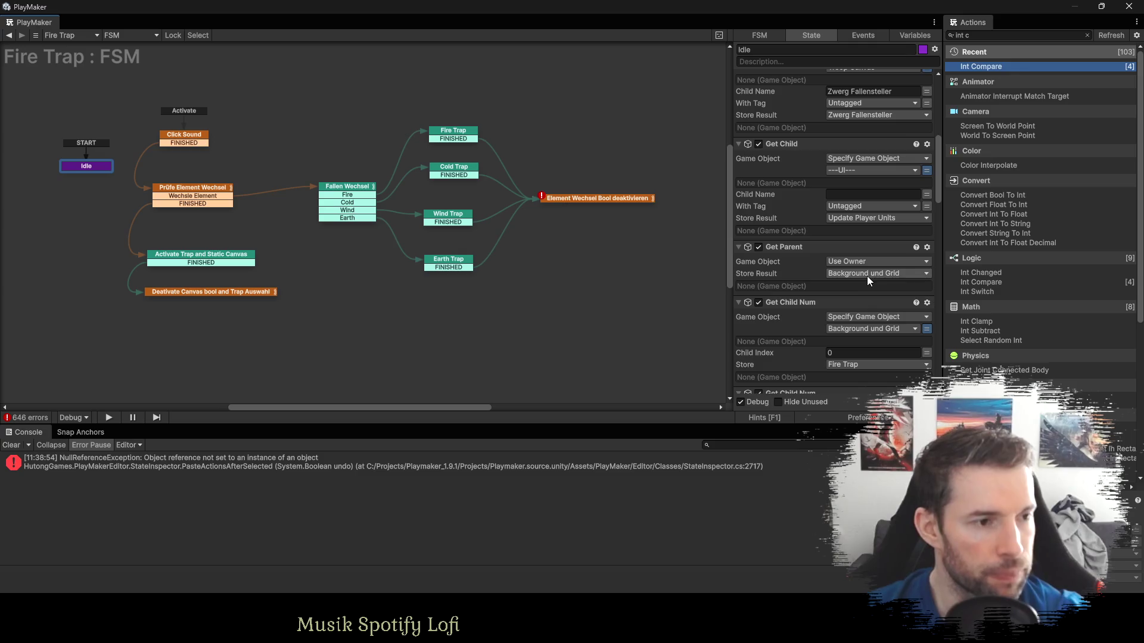
{"action": "left_click", "coordinate": [799, 247]}
{"action": "key", "text": "ctrl+c"}
{"action": "key", "text": "ctrl+v"}
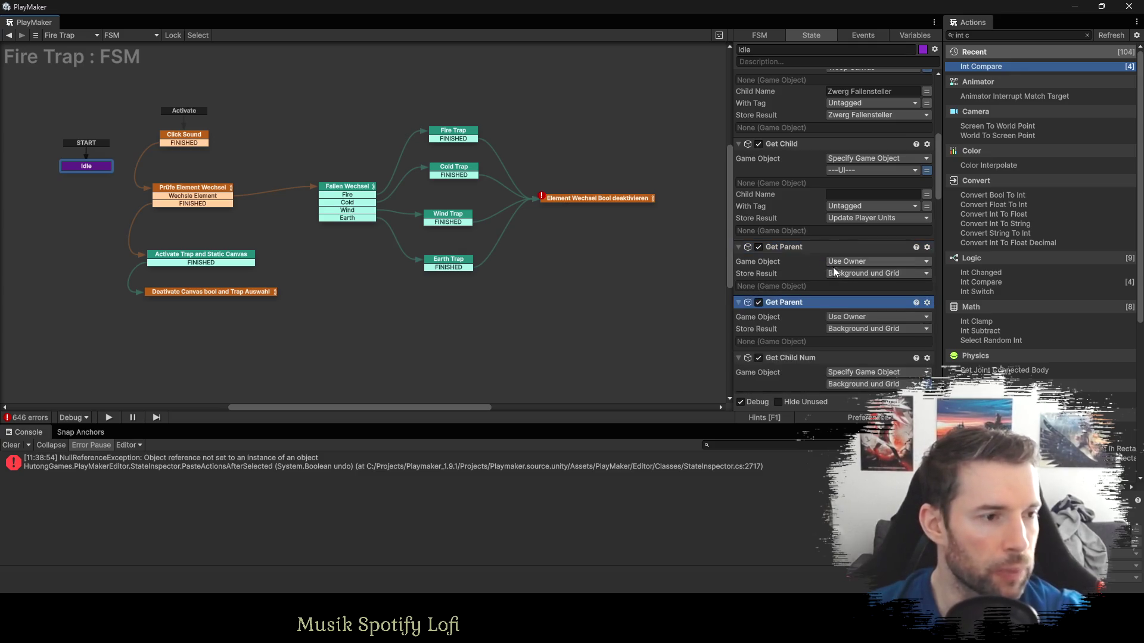
Make the copy read Background und Grid and store the result in new variable Trap Auswahl.
{"action": "scroll", "coordinate": [833, 271], "scroll_direction": "down", "scroll_amount": 2}
{"action": "left_click", "coordinate": [869, 245]}
{"action": "left_click", "coordinate": [923, 270]}
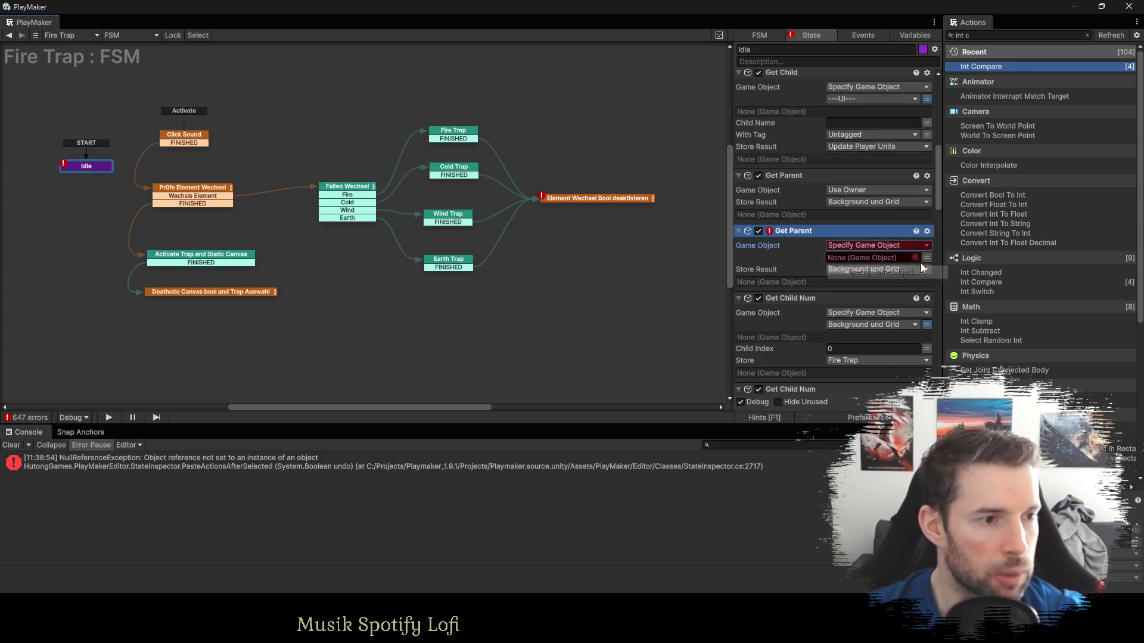
{"action": "left_click", "coordinate": [926, 258]}
{"action": "left_click", "coordinate": [874, 262]}
{"action": "left_click", "coordinate": [876, 314]}
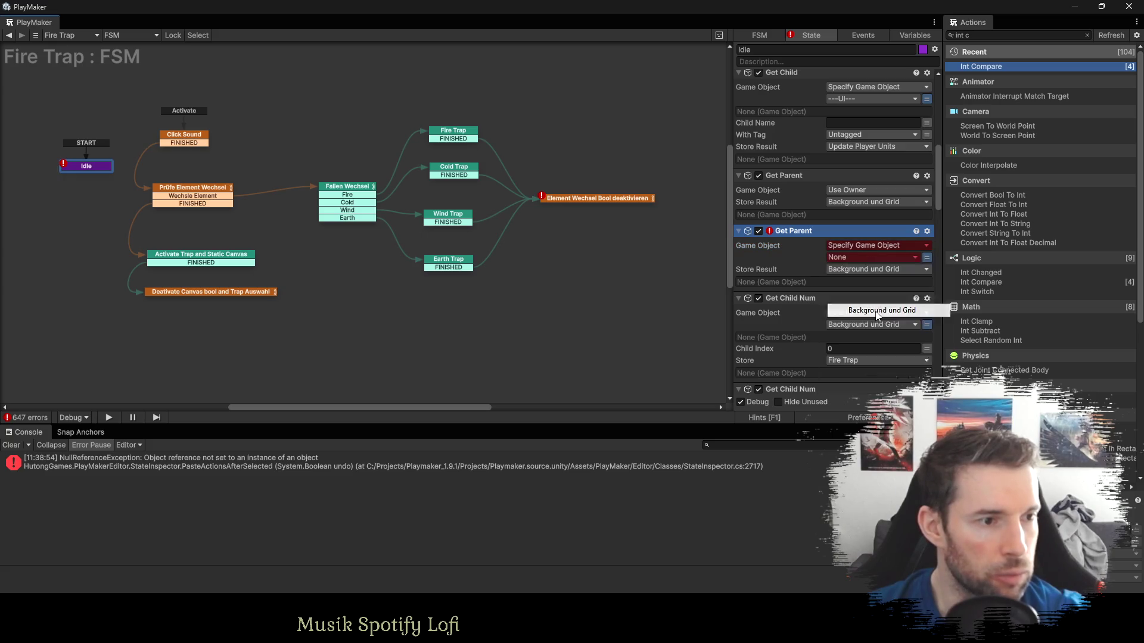
{"action": "left_click", "coordinate": [852, 281]}
{"action": "left_click", "coordinate": [832, 548]}
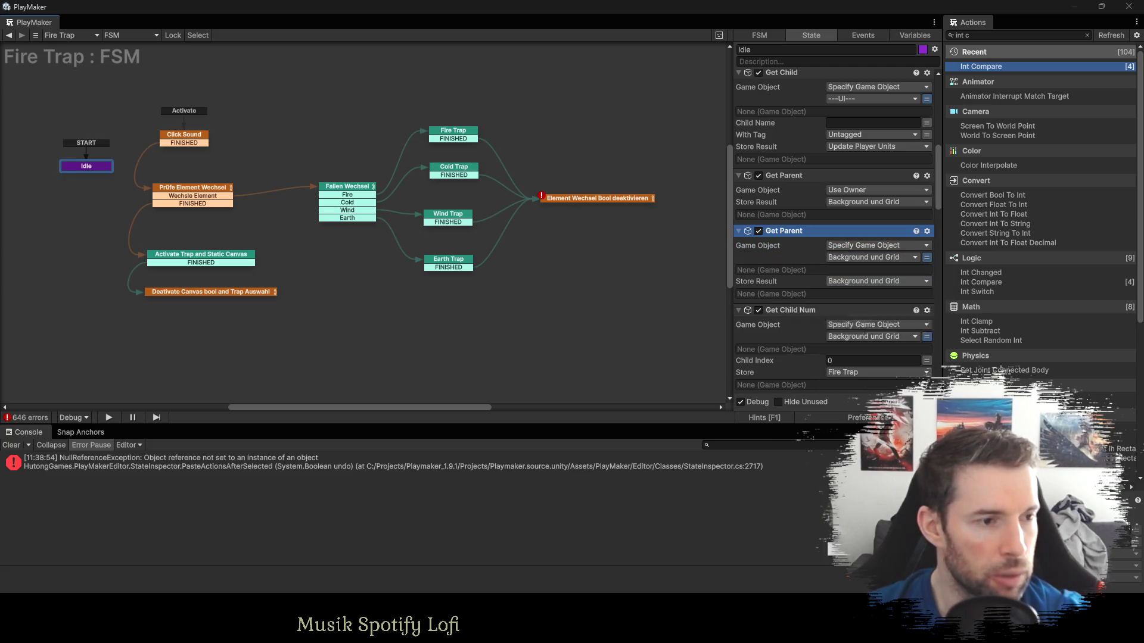
{"action": "type", "text": "Trap Auswahl"}
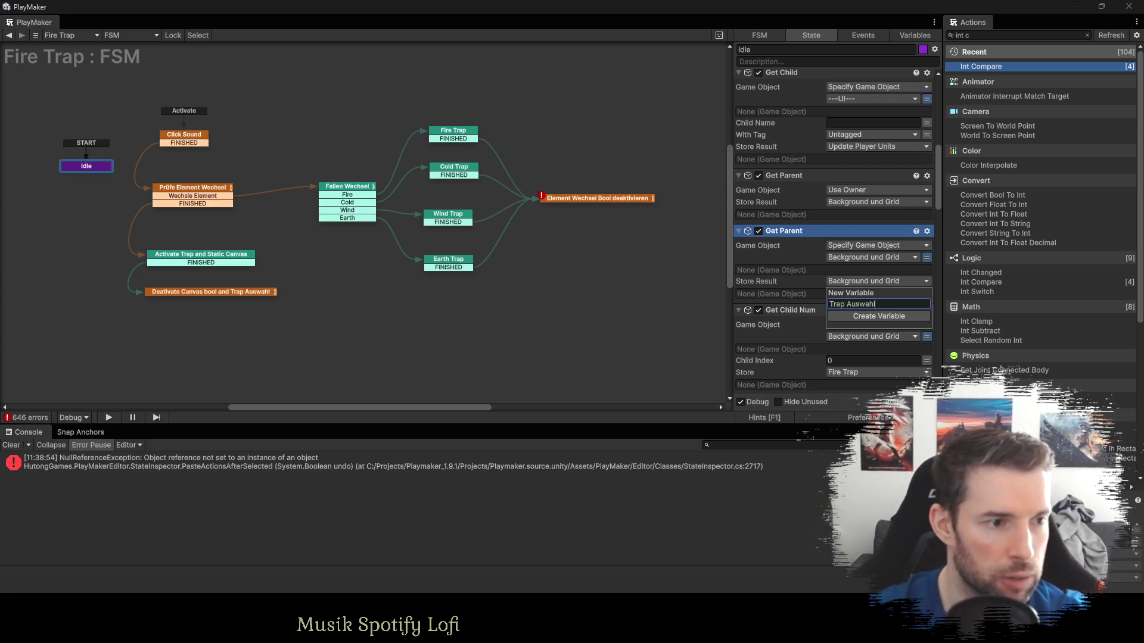
{"action": "key", "text": "Return"}
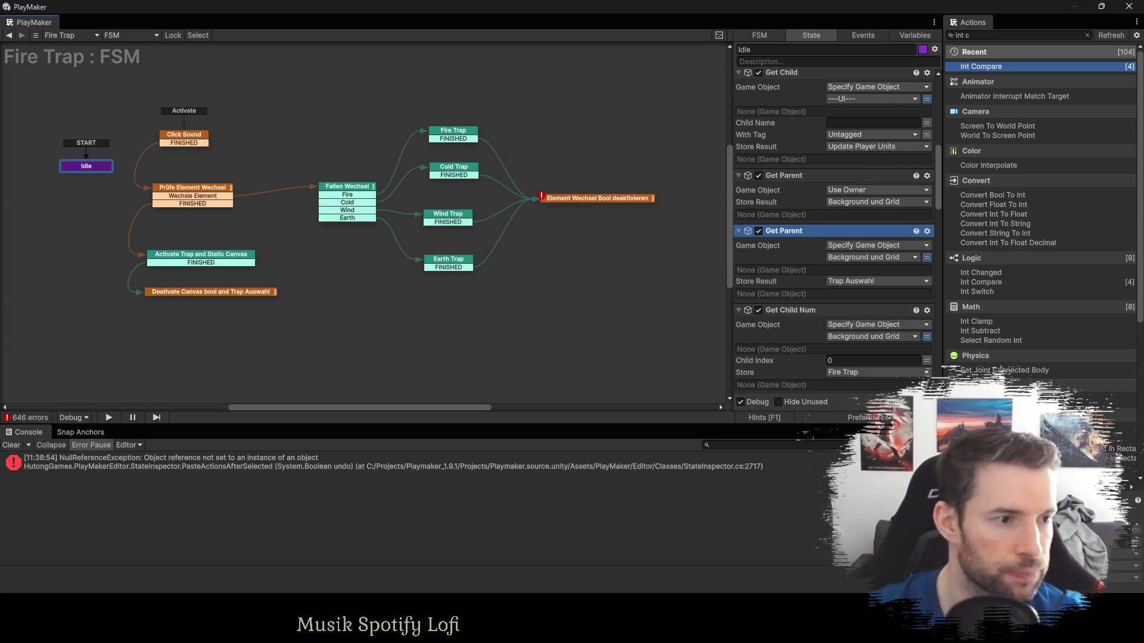
Set Element Wechsel Bool deaktivieren's Activate Game Object target to Trap Auswahl.
{"action": "left_click", "coordinate": [598, 197]}
{"action": "scroll", "coordinate": [910, 334], "scroll_direction": "down", "scroll_amount": 10}
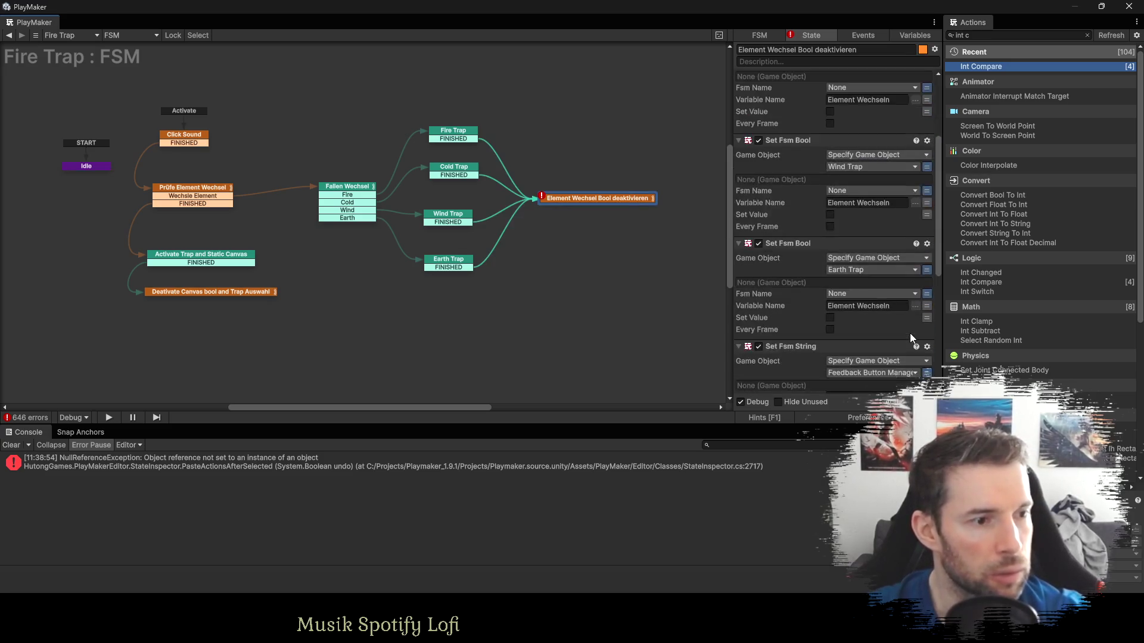
{"action": "left_click", "coordinate": [924, 324]}
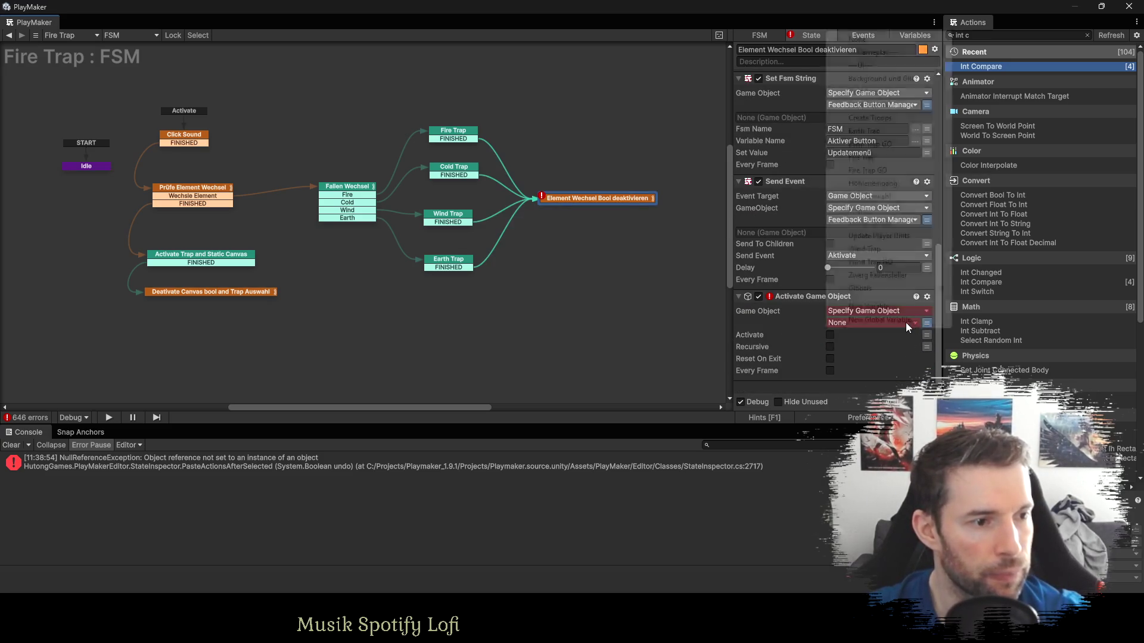
{"action": "left_click", "coordinate": [871, 196]}
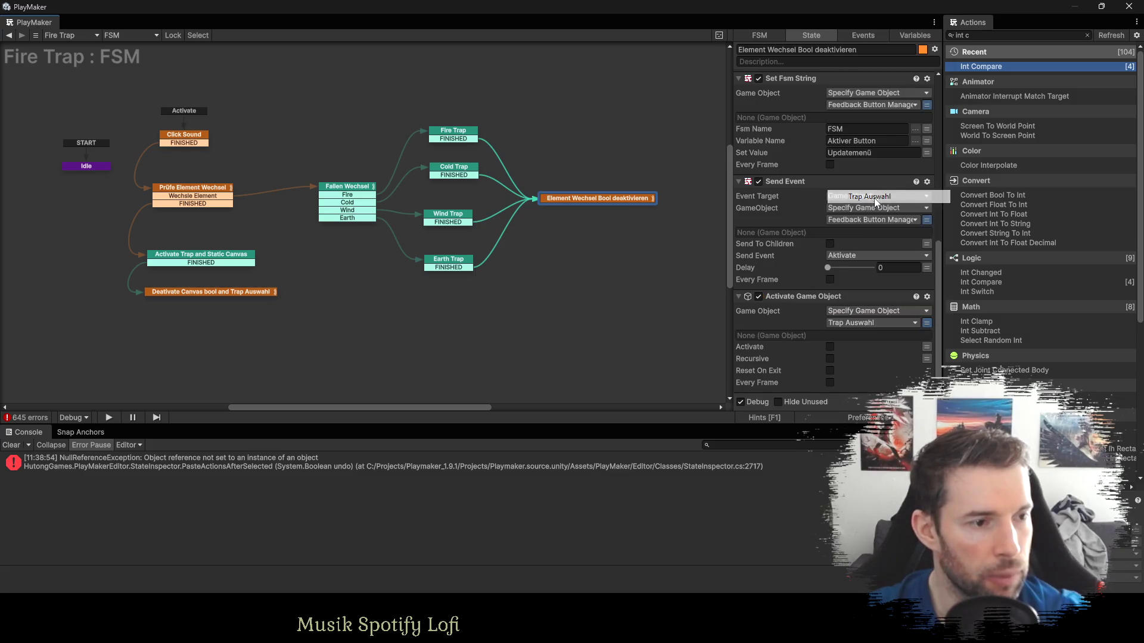
{"action": "left_click", "coordinate": [672, 307]}
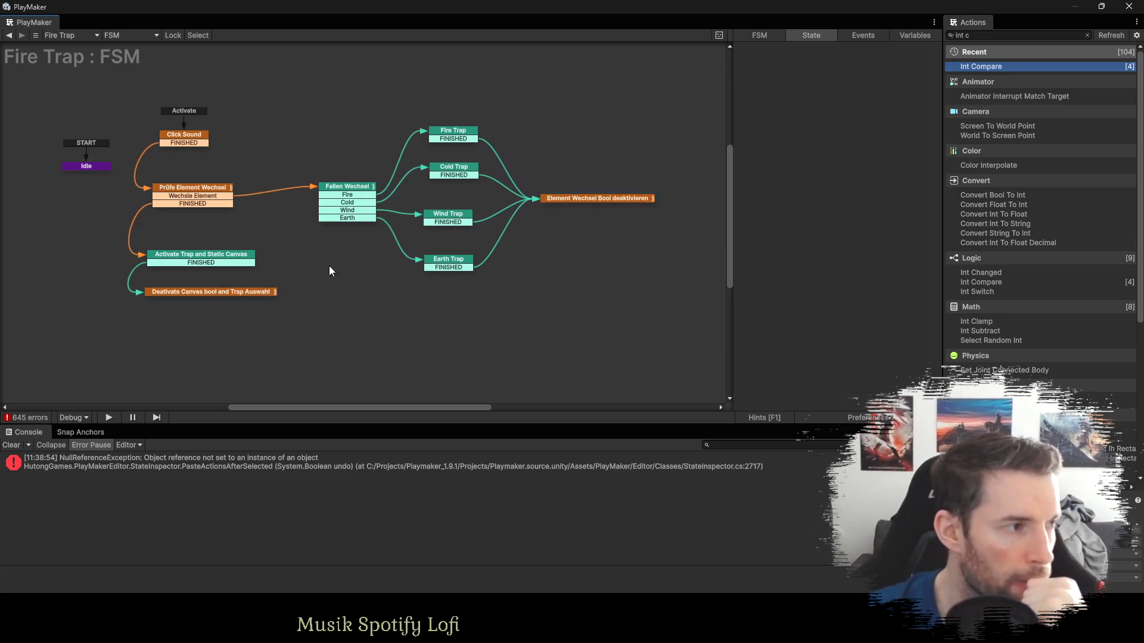
{"action": "left_click", "coordinate": [202, 256]}
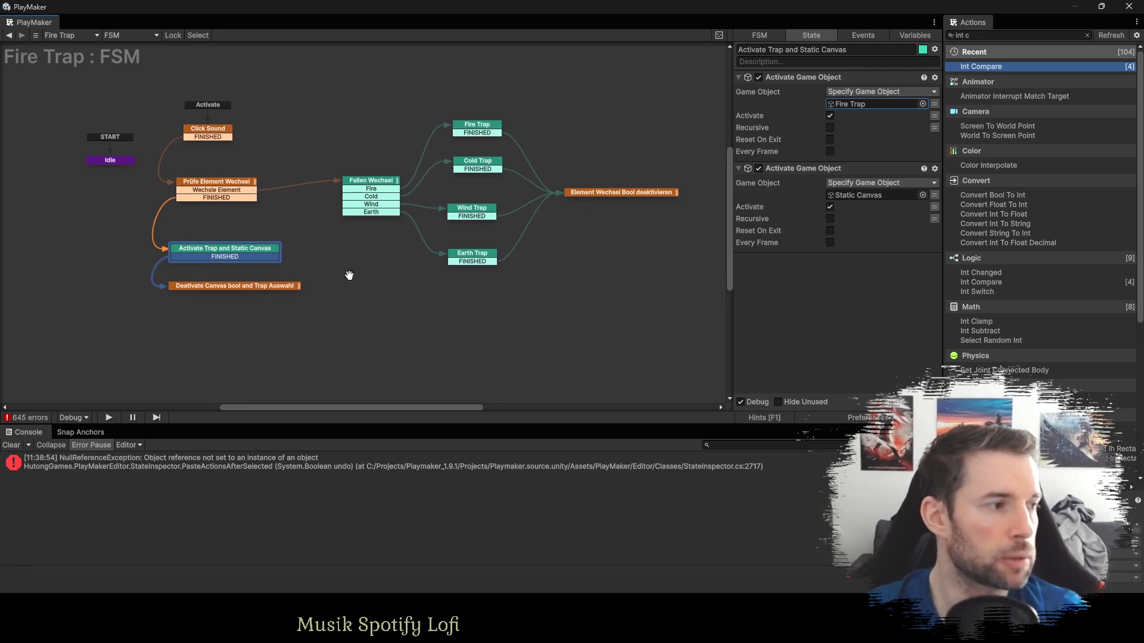
Copy and paste Fallen Wechsel together with the four Trap states.
{"action": "left_click_drag", "start_coordinate": [321, 273], "coordinate": [330, 365]}
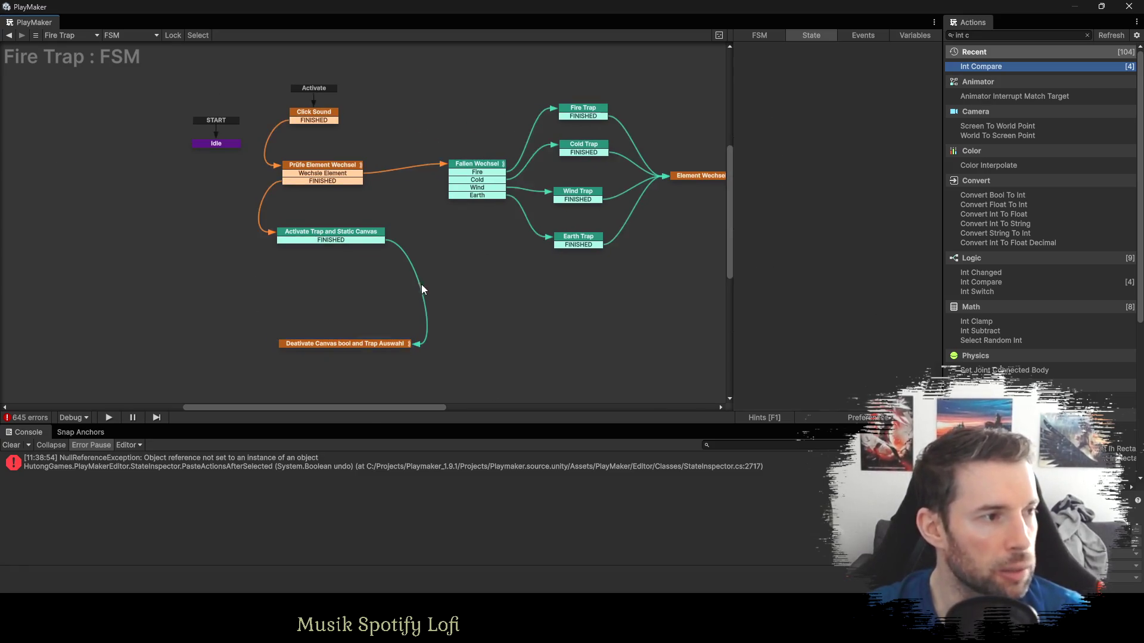
{"action": "mouse_move", "coordinate": [421, 284]}
{"action": "left_mouse_down"}
{"action": "mouse_move", "coordinate": [631, 76]}
{"action": "mouse_move", "coordinate": [626, 84]}
{"action": "left_mouse_up"}
{"action": "key", "text": "ctrl+c"}
{"action": "key", "text": "ctrl+v"}
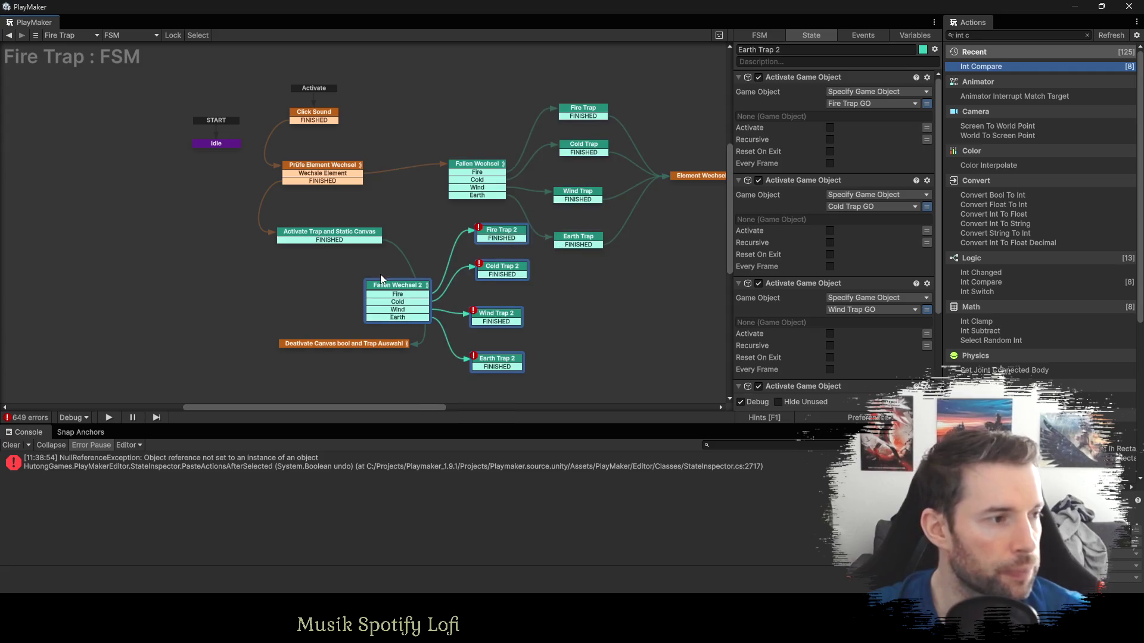
Rearrange Deactivate Canvas, Activate Trap and Static Canvas, and Fallen Wechsel 2 in the graph.
{"action": "left_click_drag", "start_coordinate": [309, 290], "coordinate": [296, 378]}
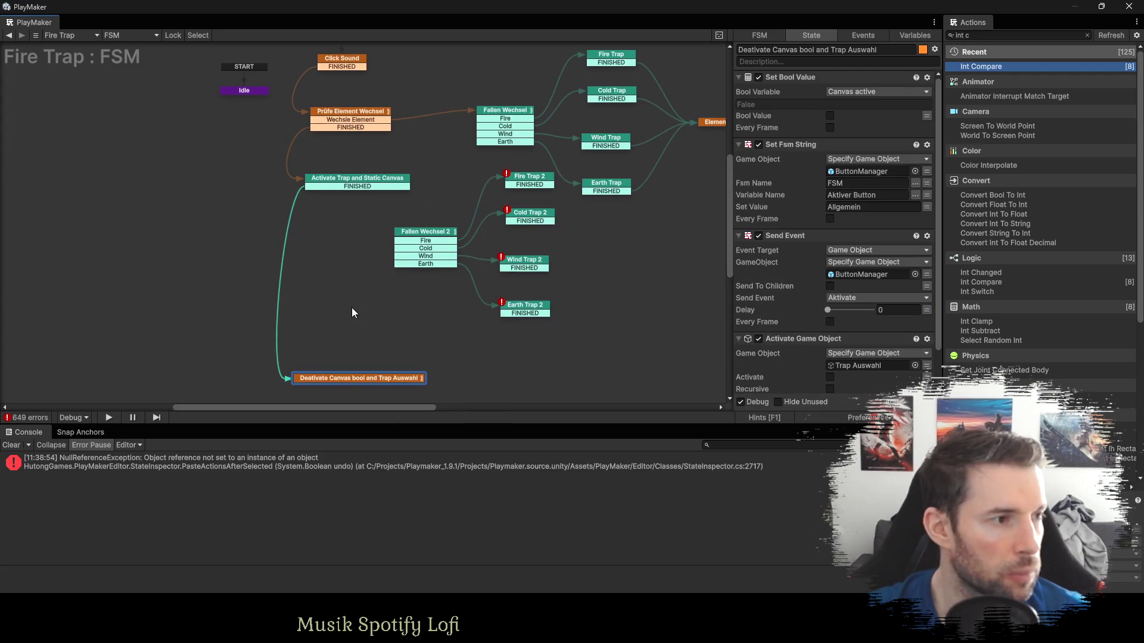
{"action": "mouse_move", "coordinate": [363, 190]}
{"action": "left_mouse_down"}
{"action": "mouse_move", "coordinate": [362, 177]}
{"action": "mouse_move", "coordinate": [358, 301]}
{"action": "left_mouse_up"}
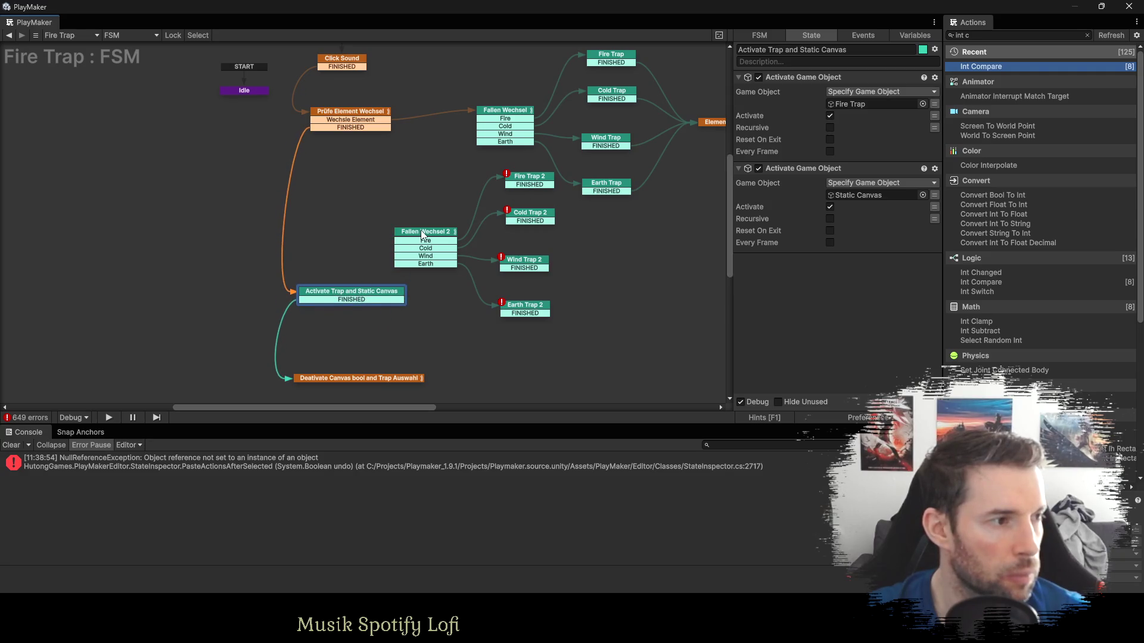
{"action": "left_click_drag", "start_coordinate": [418, 237], "coordinate": [332, 181]}
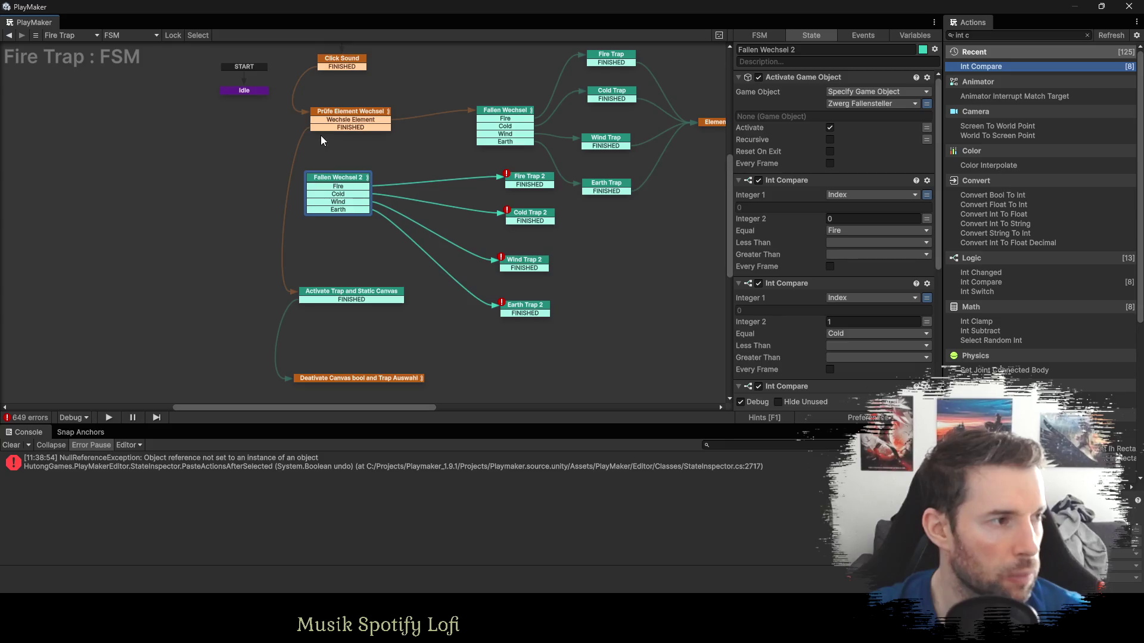
{"action": "left_click", "coordinate": [323, 128]}
{"action": "left_click", "coordinate": [325, 178]}
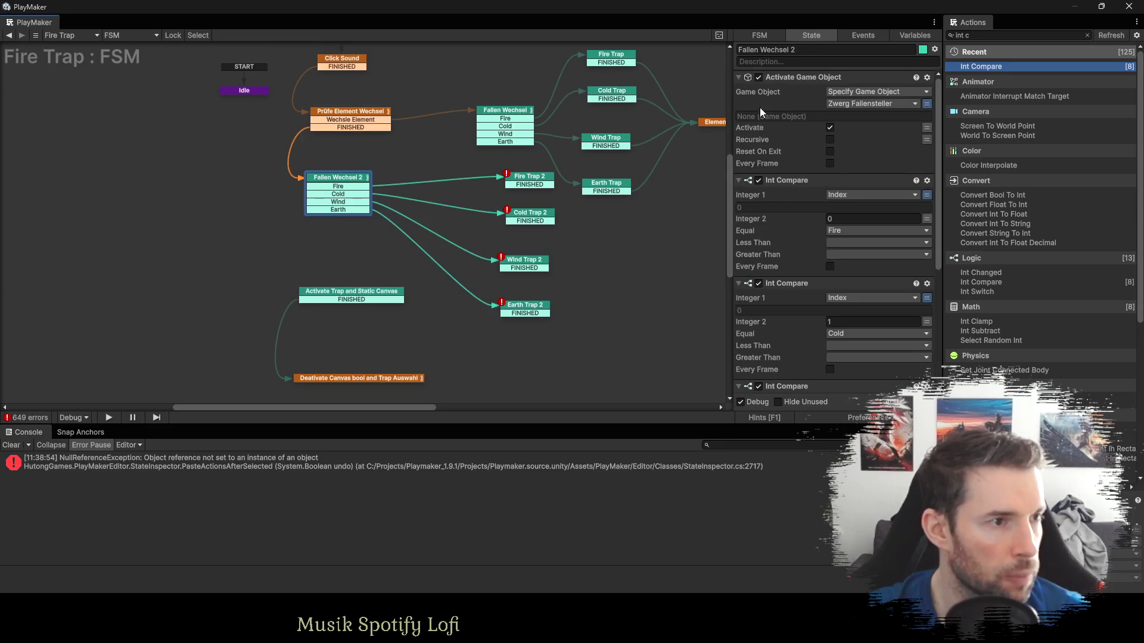
{"action": "left_click", "coordinate": [802, 48]}
Rename the copied switch state to 'Falle aktivieren'.
{"action": "type", "text": "Falle"}
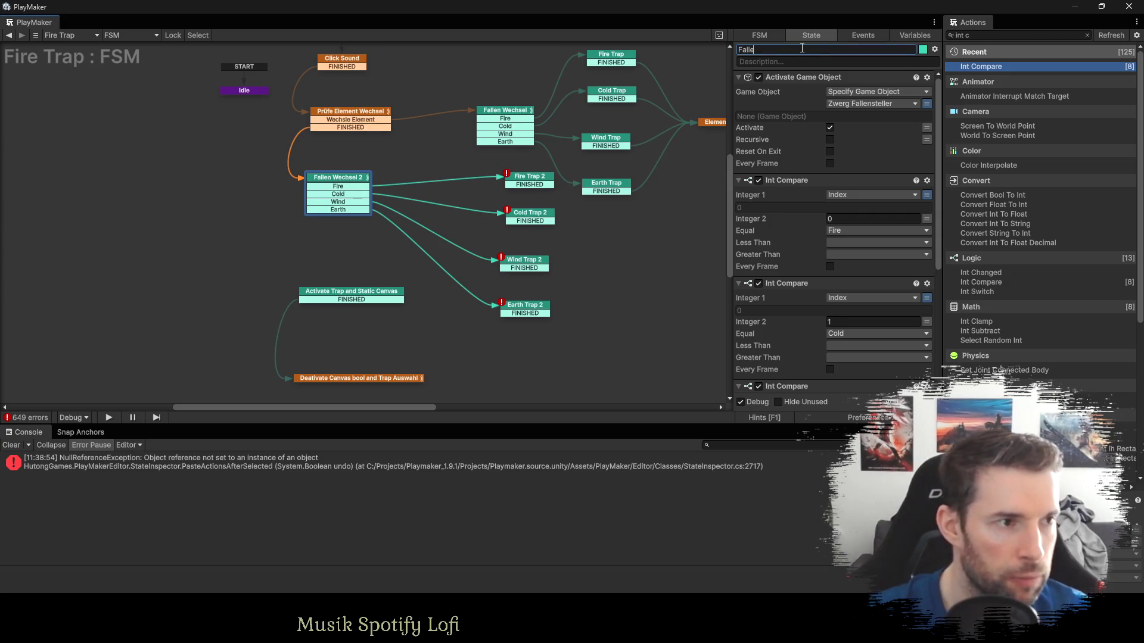
{"action": "type", "text": " aktiviereb"}
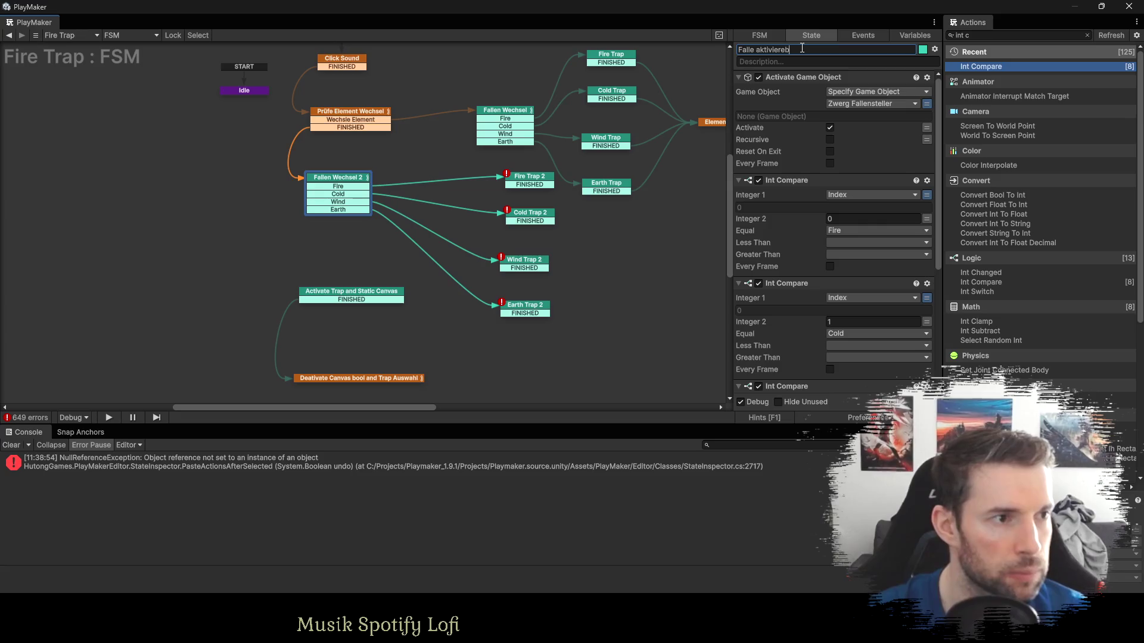
{"action": "key", "text": "BackSpace"}
{"action": "type", "text": "n"}
{"action": "key", "text": "Return"}
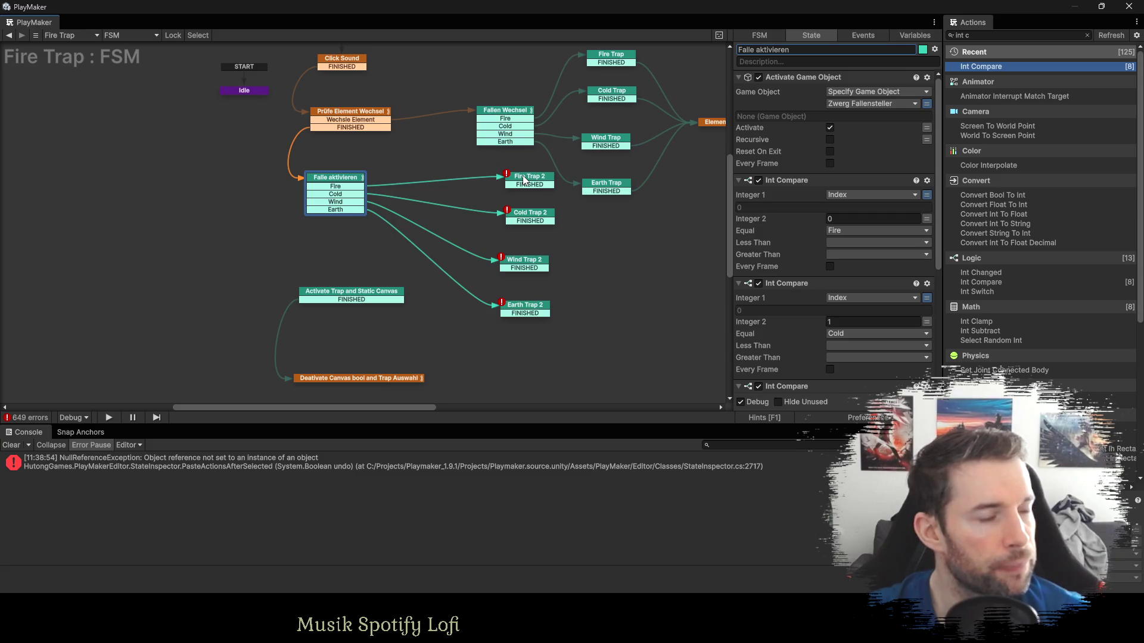
{"action": "left_click", "coordinate": [781, 77]}
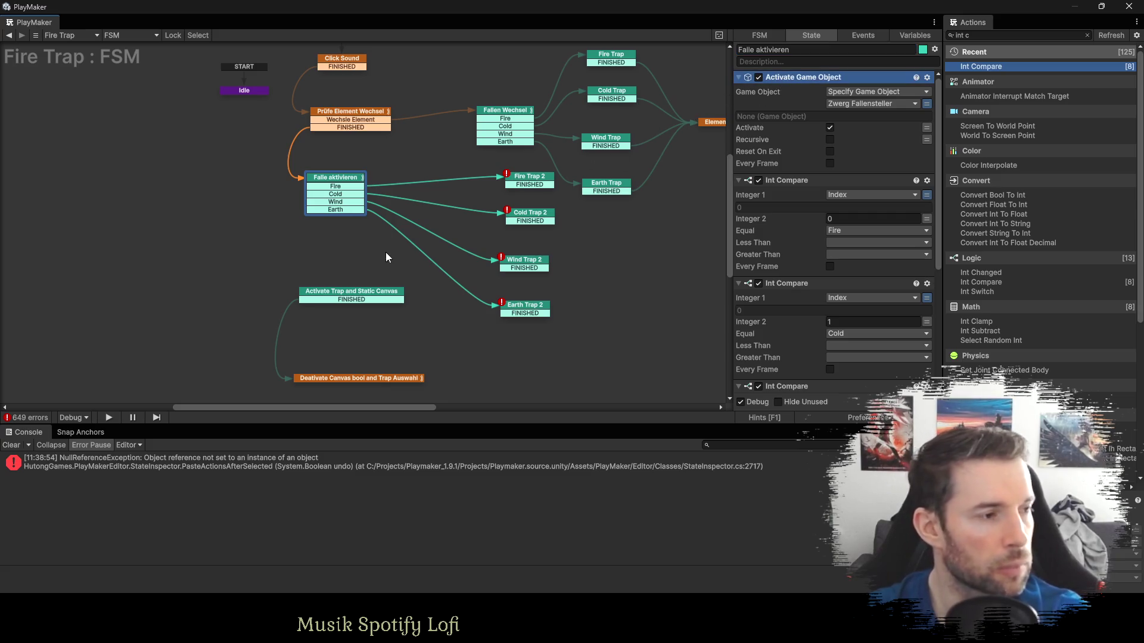
{"action": "left_click", "coordinate": [351, 292]}
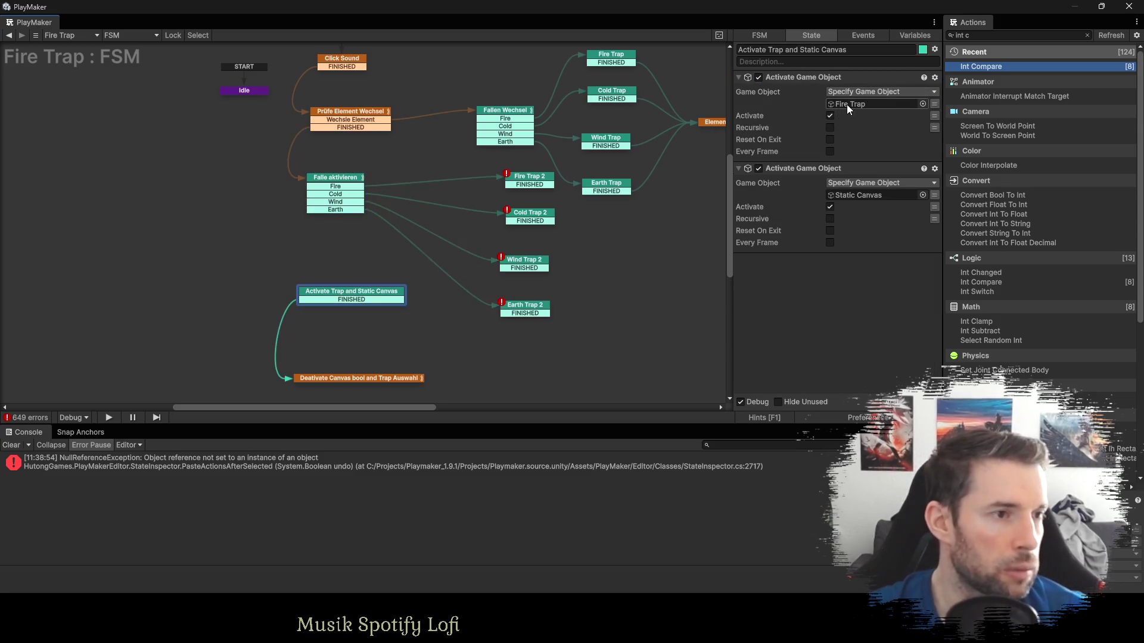
{"action": "left_click", "coordinate": [331, 179]}
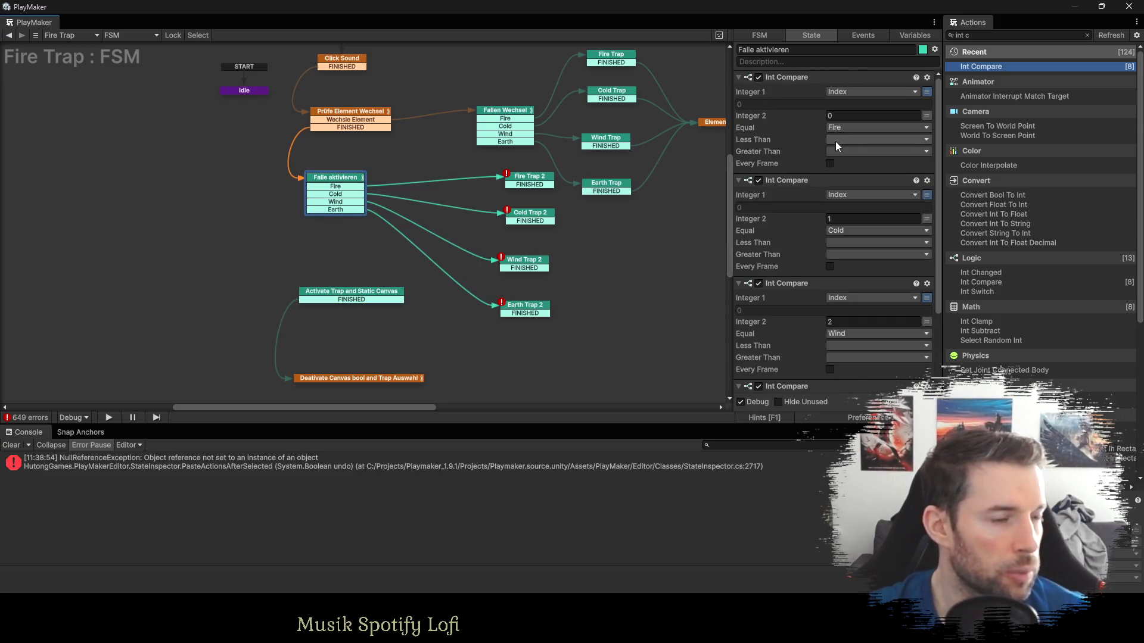
Move Fire, Cold, Wind and Earth Trap 2 closer beside Falle aktivieren.
{"action": "left_click_drag", "start_coordinate": [526, 182], "coordinate": [449, 184]}
{"action": "left_click_drag", "start_coordinate": [538, 217], "coordinate": [458, 218]}
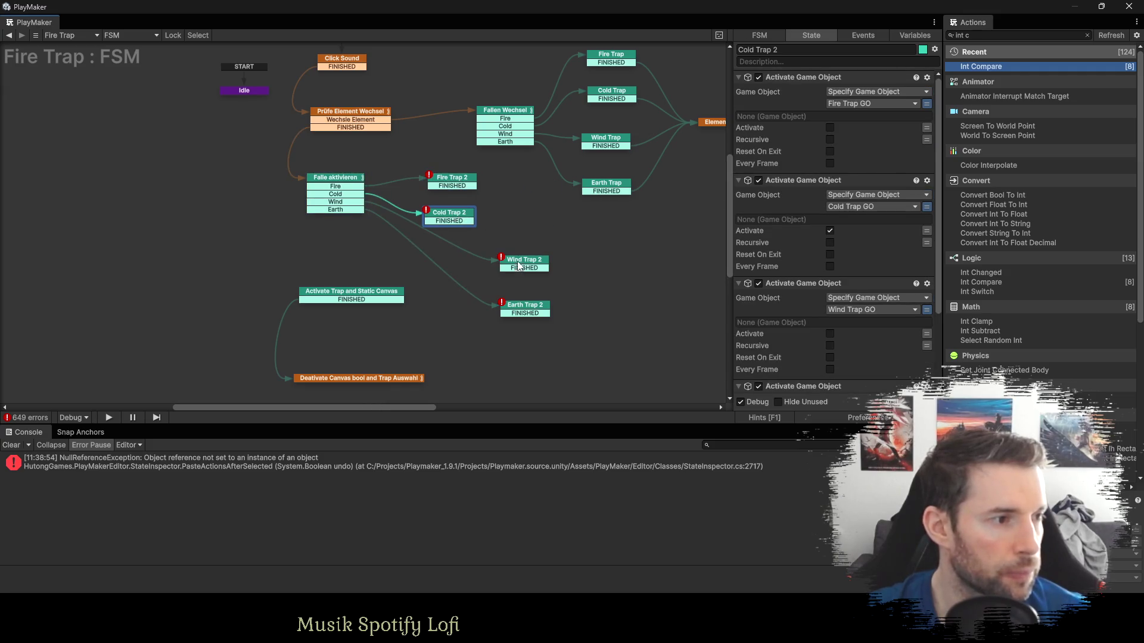
{"action": "left_click_drag", "start_coordinate": [520, 267], "coordinate": [447, 256]}
{"action": "left_click_drag", "start_coordinate": [505, 299], "coordinate": [426, 279]}
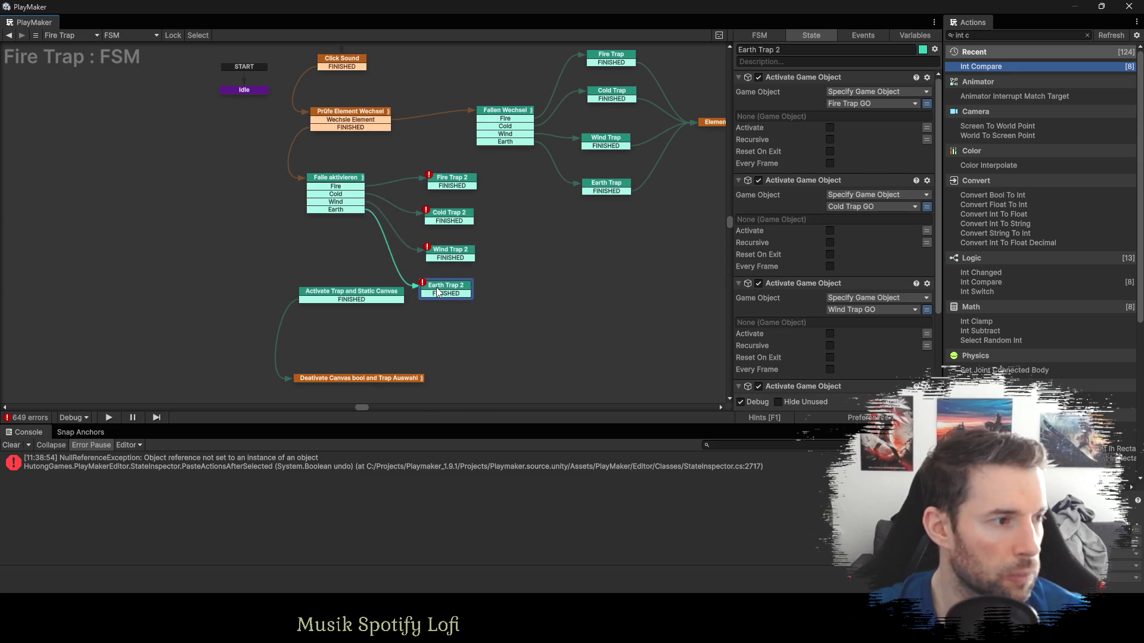
{"action": "left_click", "coordinate": [468, 179]}
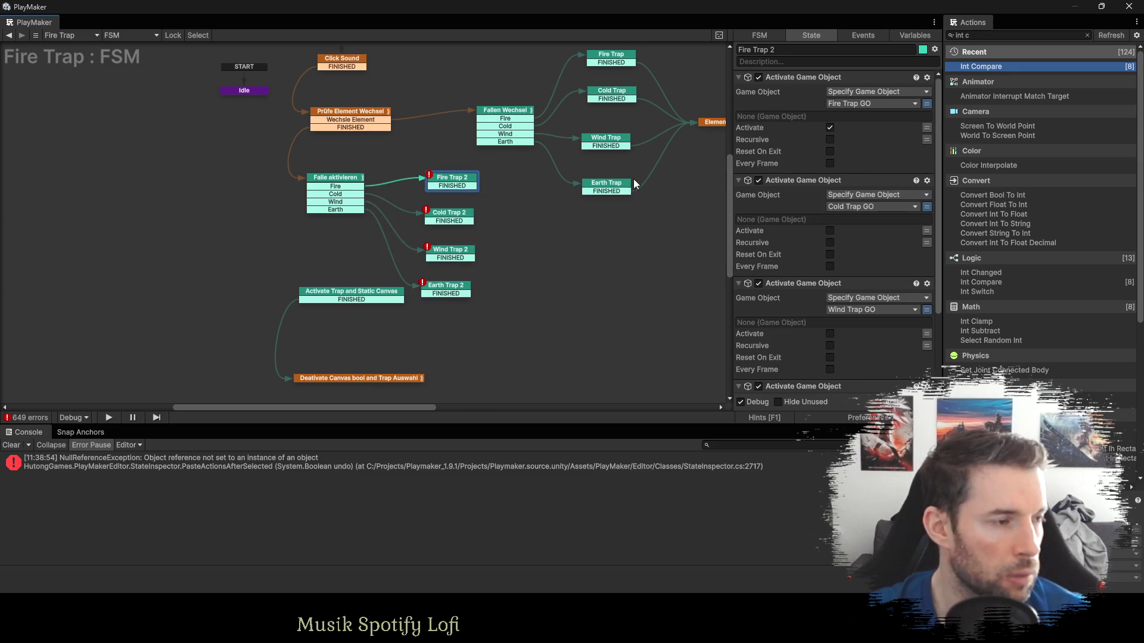
{"action": "left_click", "coordinate": [371, 292]}
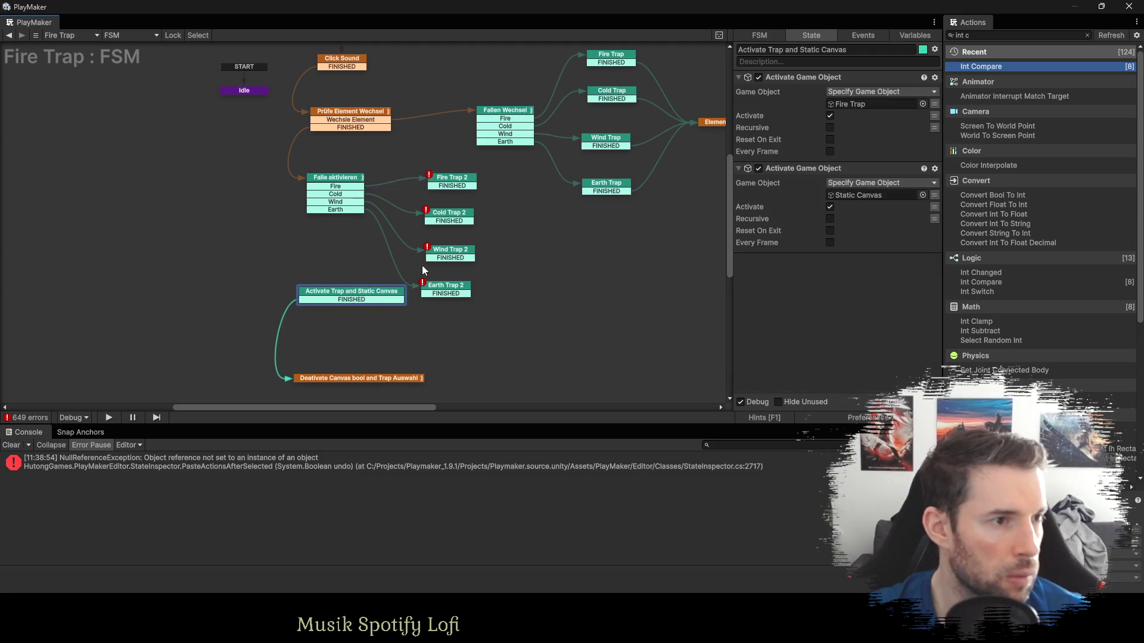
{"action": "double_click", "coordinate": [842, 103]}
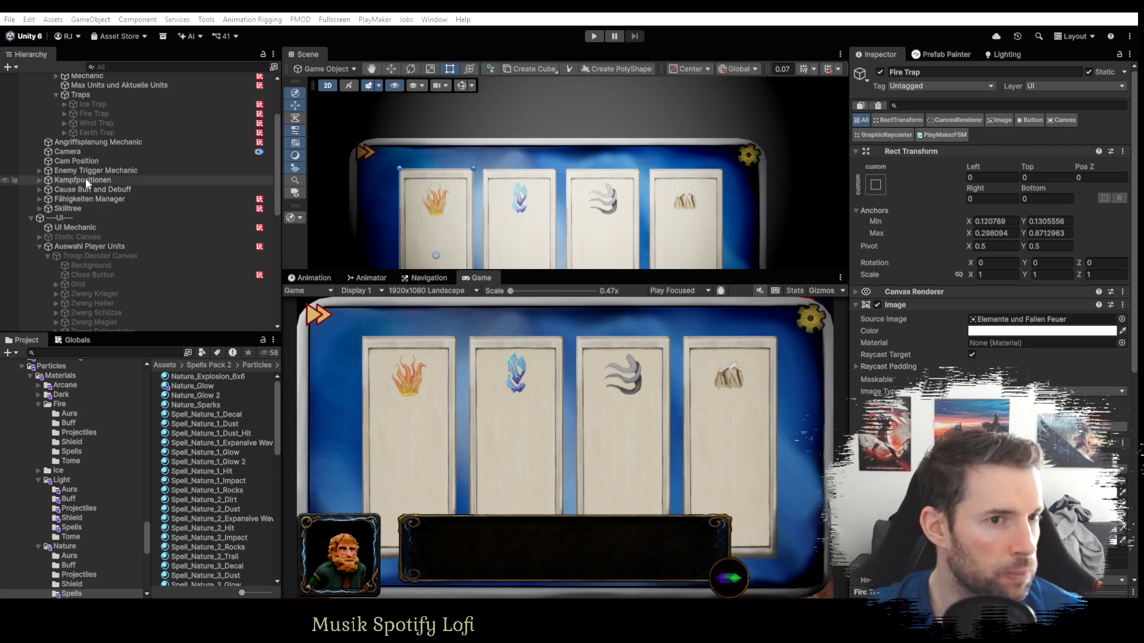
{"action": "scroll", "coordinate": [87, 196], "scroll_direction": "up", "scroll_amount": 3}
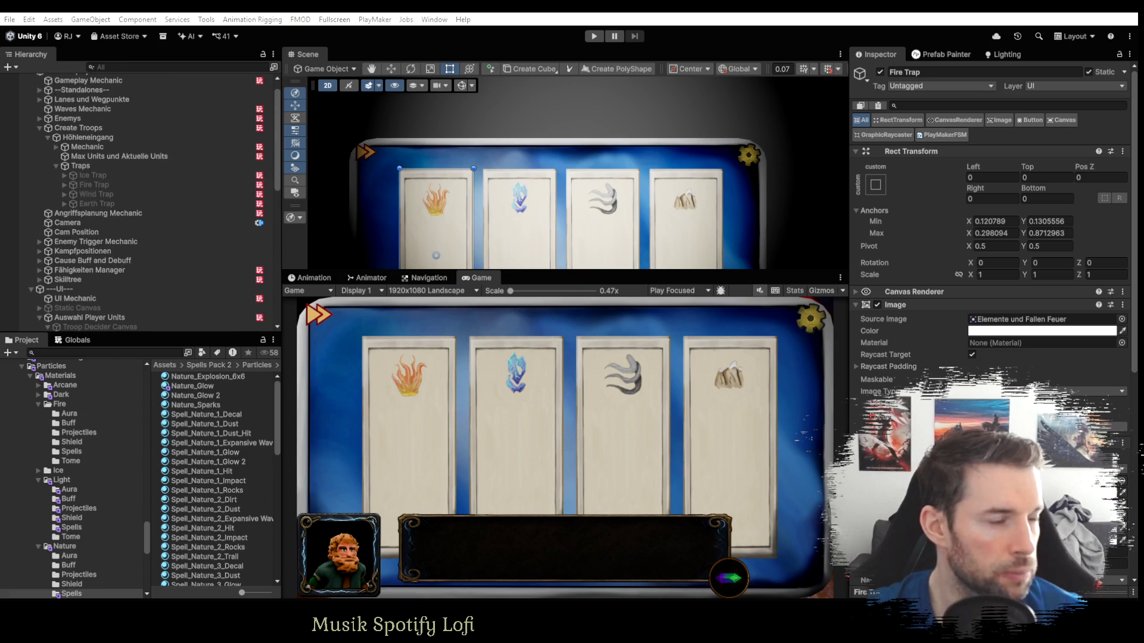
{"action": "key", "text": "alt+Tab"}
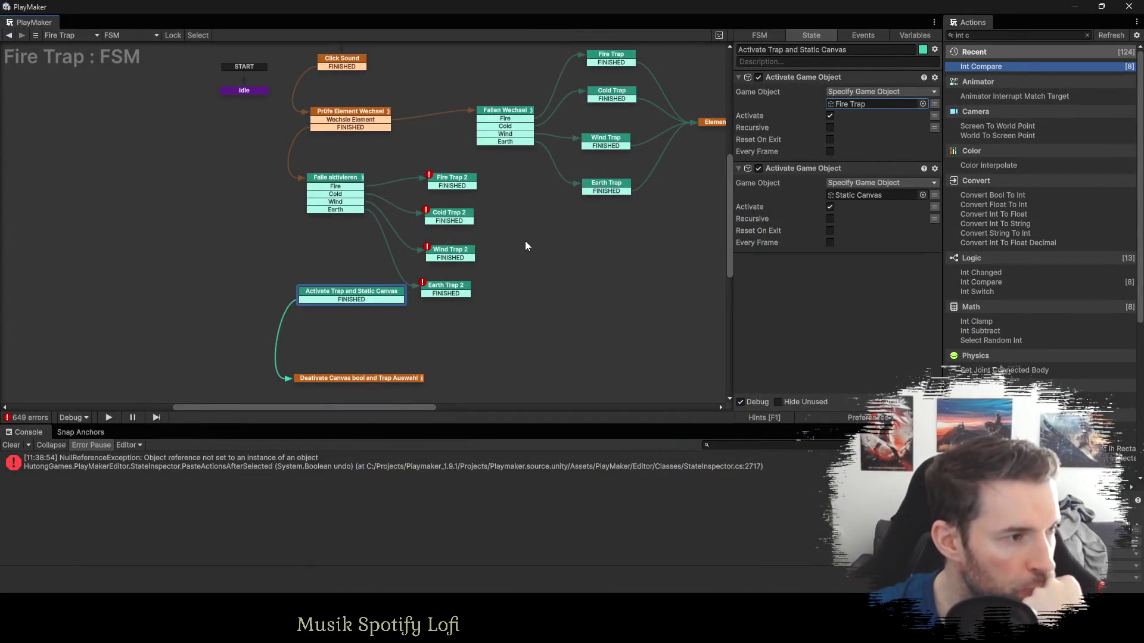
Route Fire, Cold, Earth and Wind Trap 2 into Activate Trap and Static Canvas.
{"action": "left_click", "coordinate": [791, 74]}
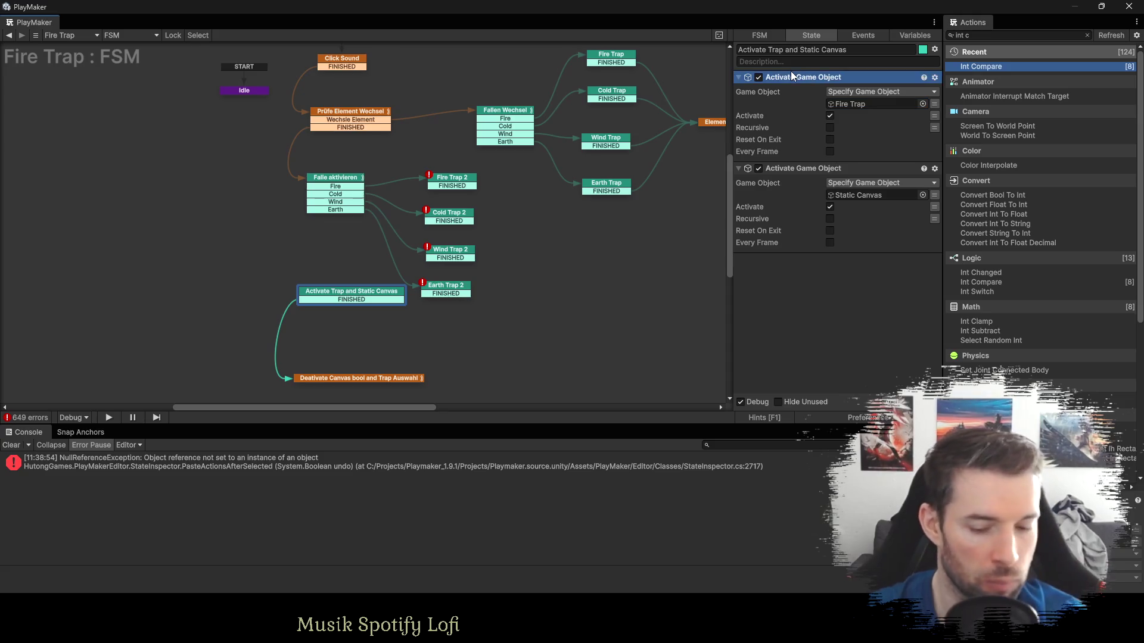
{"action": "left_click", "coordinate": [449, 178]}
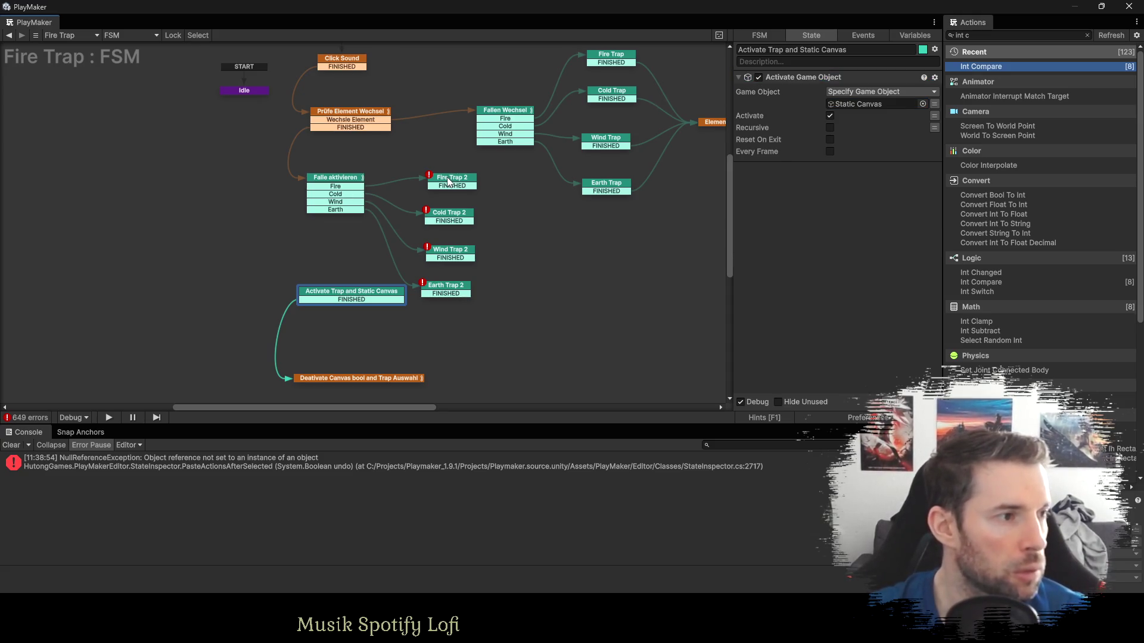
{"action": "left_click_drag", "start_coordinate": [341, 303], "coordinate": [342, 329]}
{"action": "left_click", "coordinate": [448, 186]}
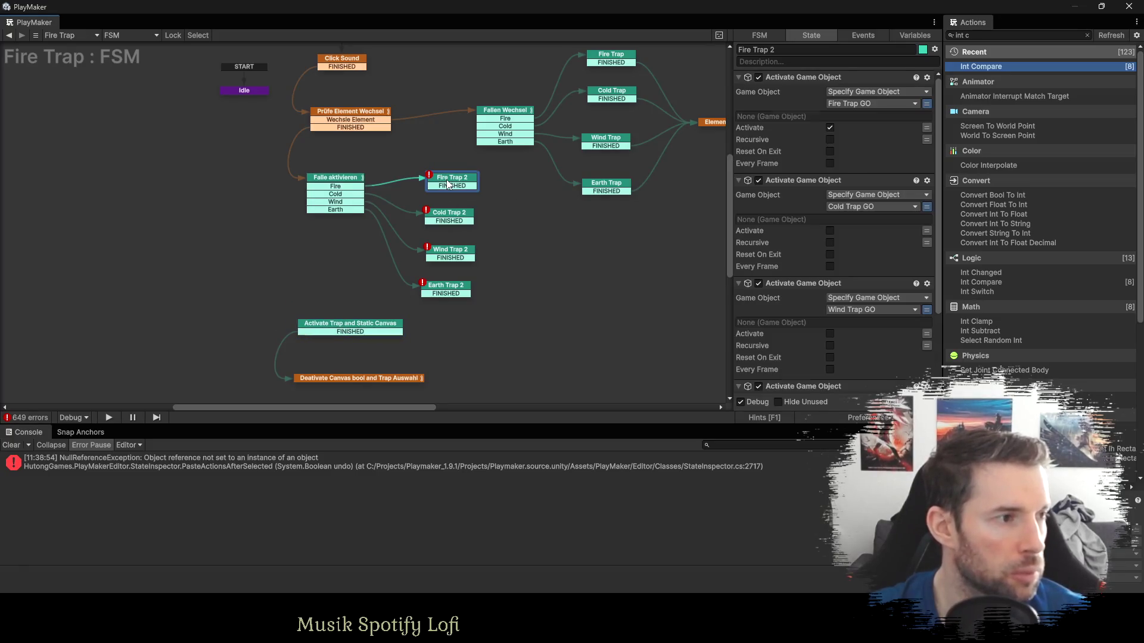
{"action": "left_click_drag", "start_coordinate": [446, 186], "coordinate": [387, 328]}
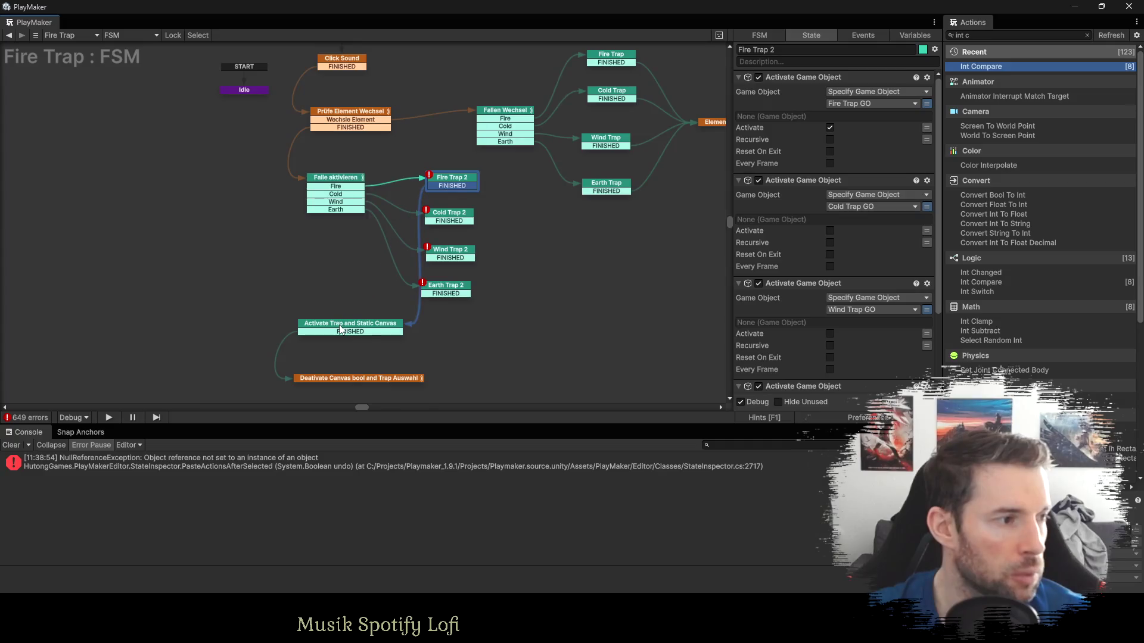
{"action": "left_click_drag", "start_coordinate": [446, 224], "coordinate": [375, 331]}
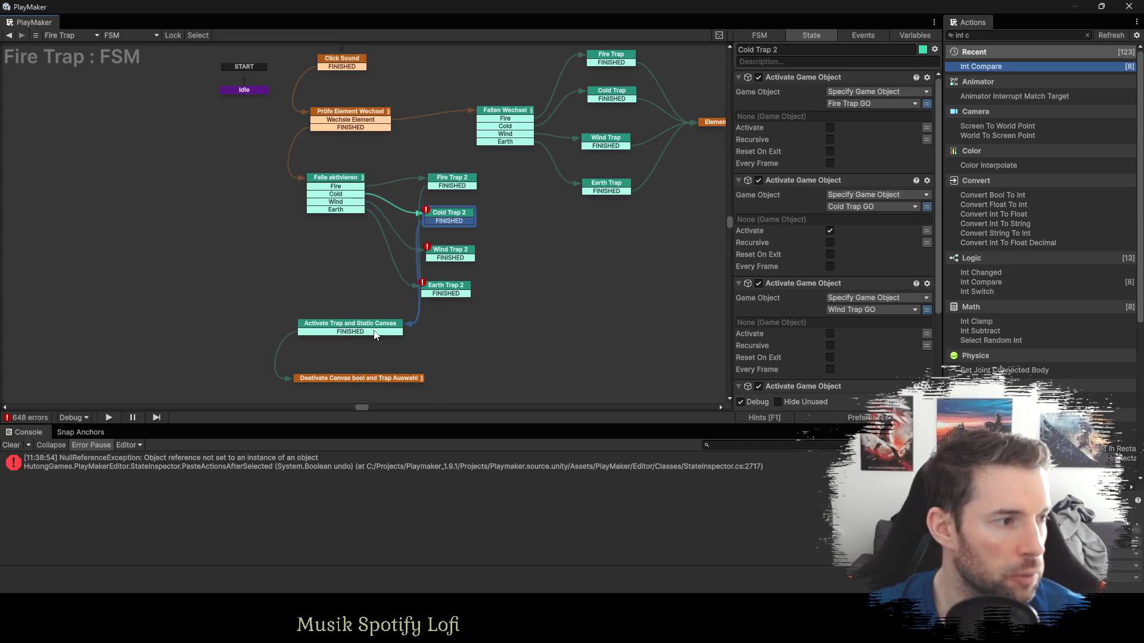
{"action": "left_click", "coordinate": [445, 258]}
{"action": "left_click_drag", "start_coordinate": [441, 297], "coordinate": [384, 328]}
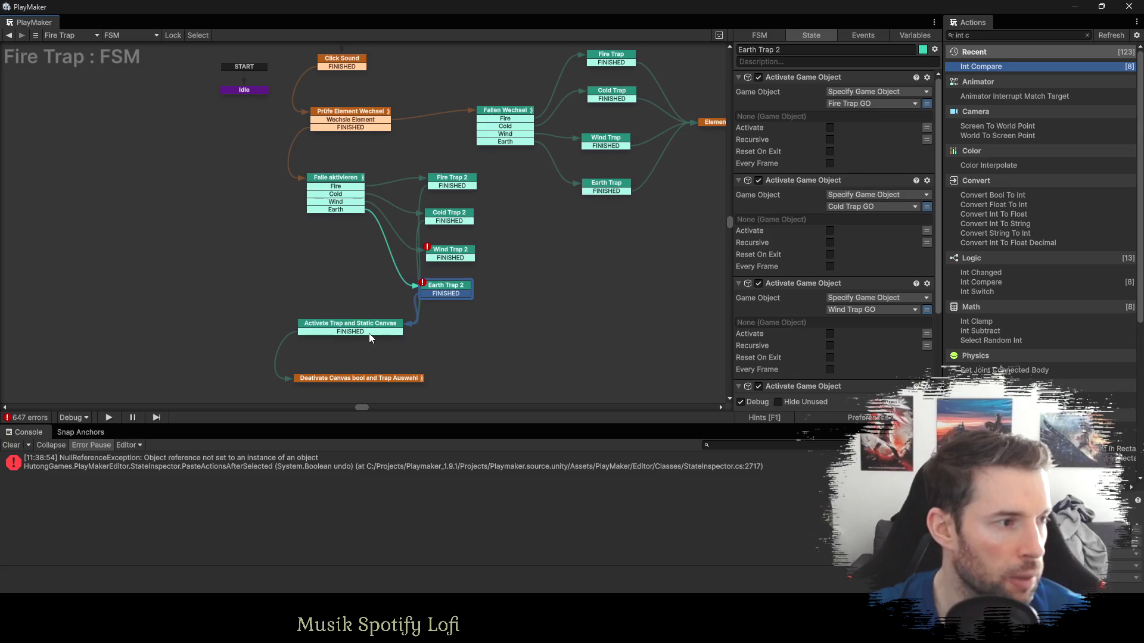
{"action": "left_click_drag", "start_coordinate": [435, 260], "coordinate": [375, 328]}
{"action": "left_click", "coordinate": [350, 328]}
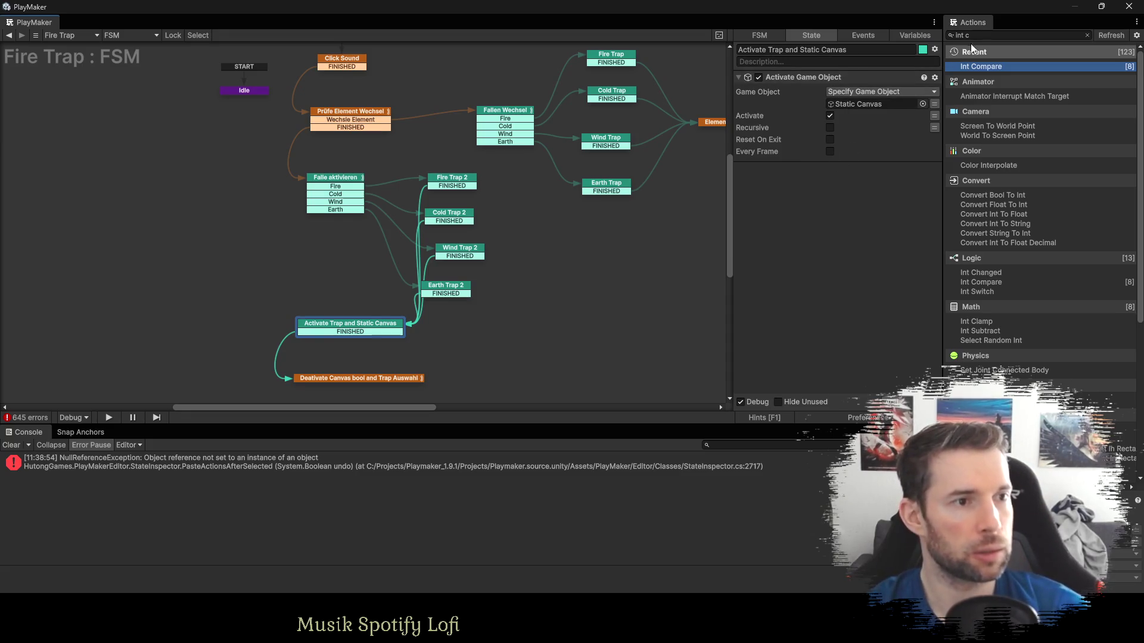
{"action": "scroll", "coordinate": [300, 148], "scroll_direction": "up", "scroll_amount": 1}
Duplicate the Get Child action in the Idle state.
{"action": "left_click", "coordinate": [241, 87]}
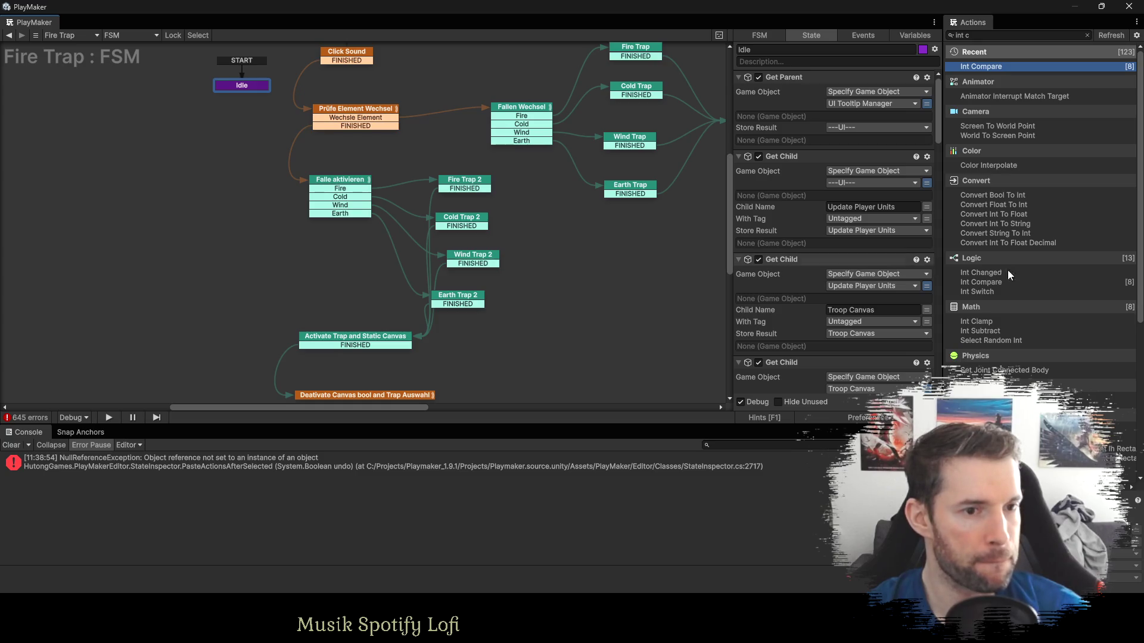
{"action": "key", "text": "alt+Tab"}
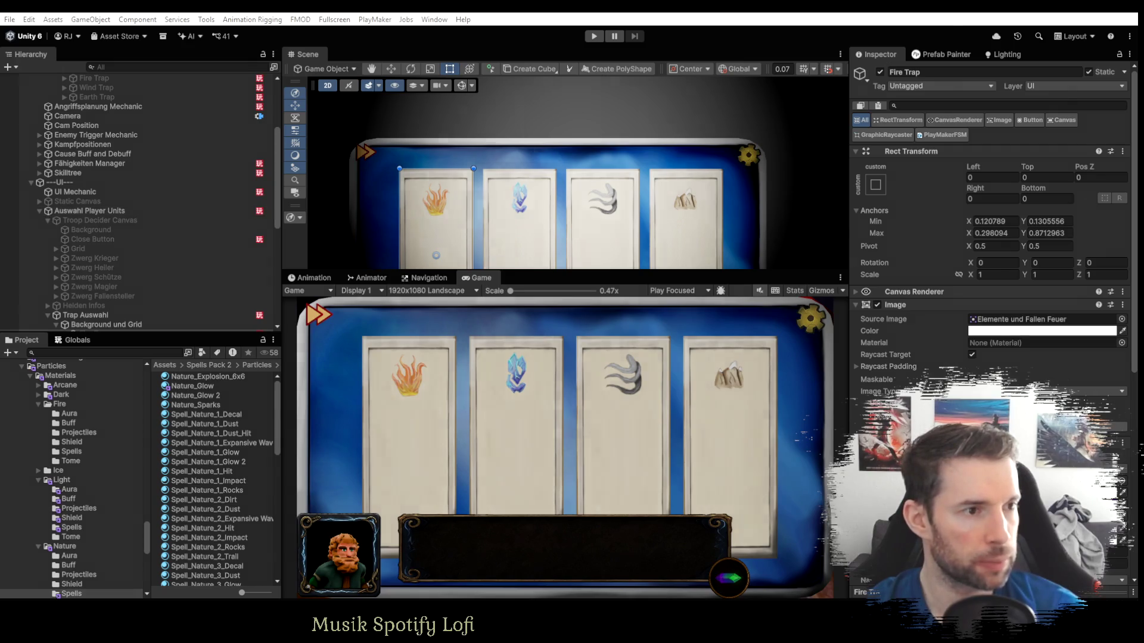
{"action": "key", "text": "alt+Tab"}
{"action": "left_click", "coordinate": [792, 157]}
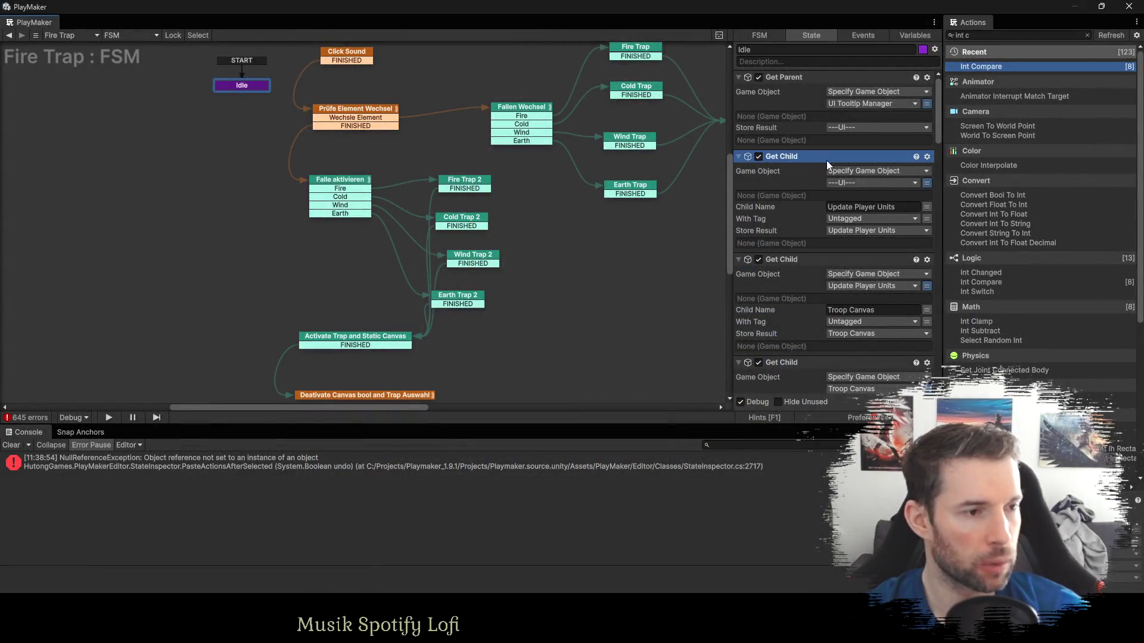
{"action": "key", "text": "ctrl+v"}
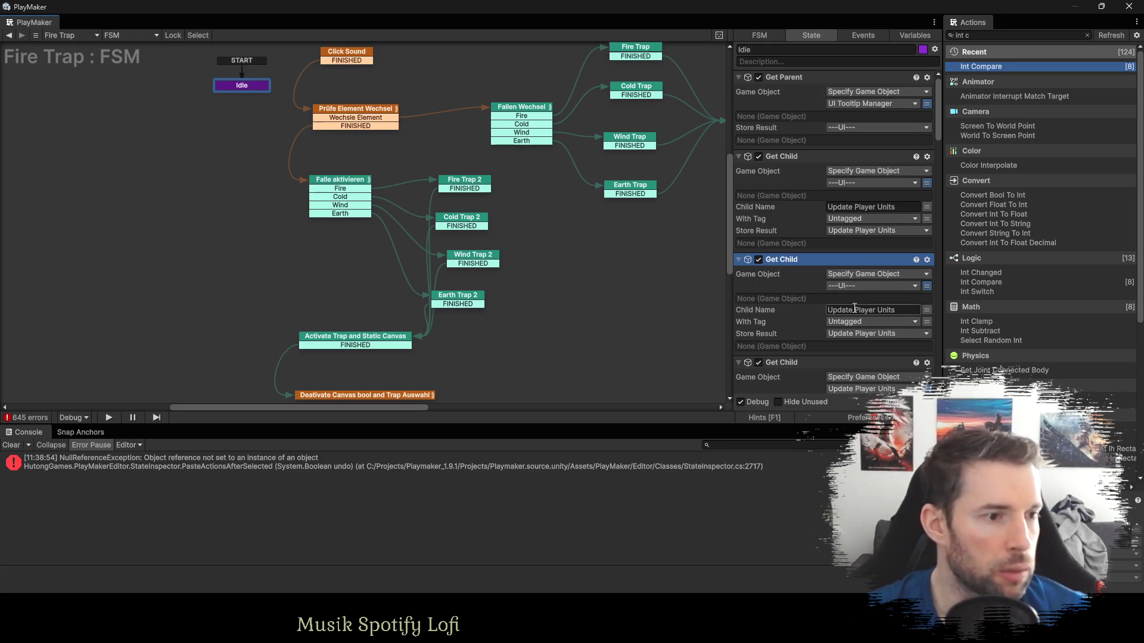
Make the copy fetch child Static Canvas into a new Static Canvas variable; set Activate Trap's object to variable mode.
{"action": "left_click", "coordinate": [861, 310]}
{"action": "type", "text": "S"}
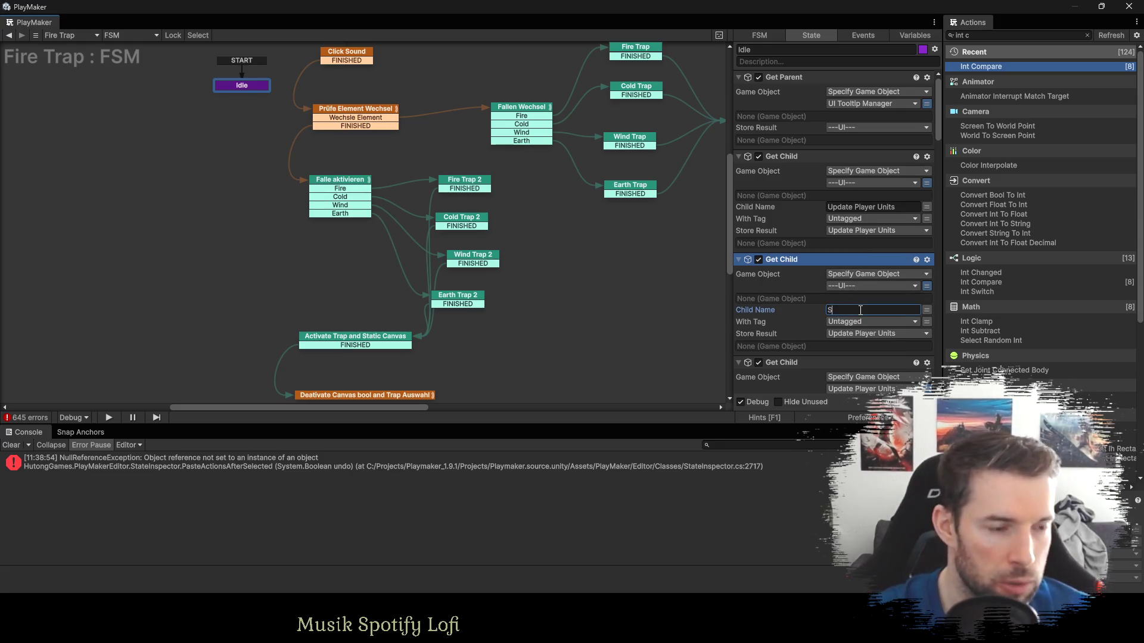
{"action": "type", "text": "tatic "}
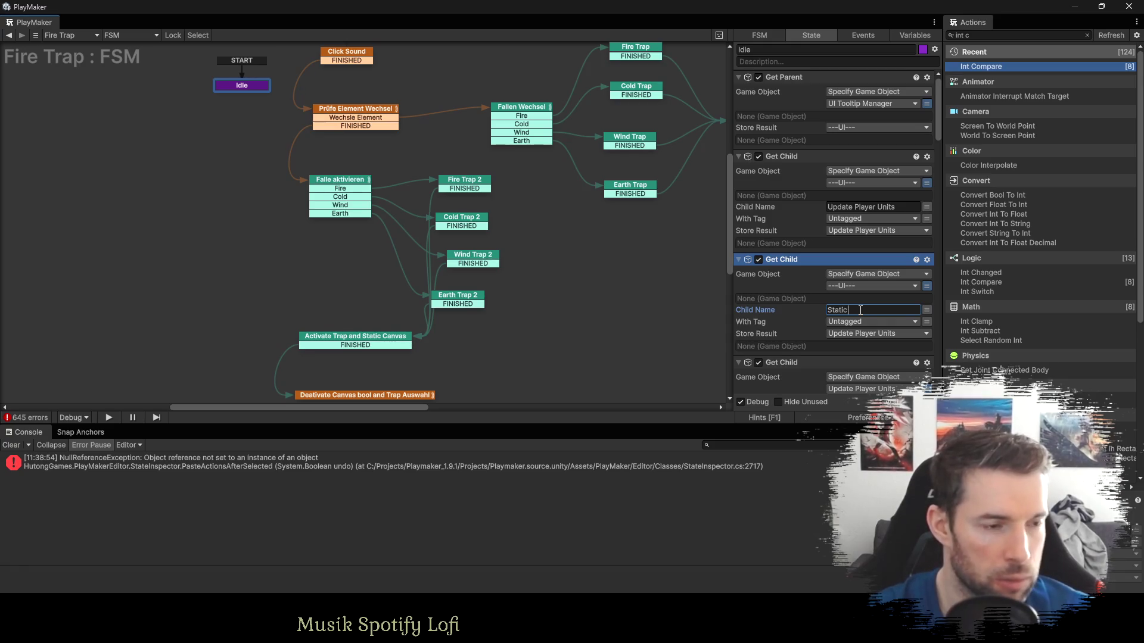
{"action": "type", "text": "Canvas"}
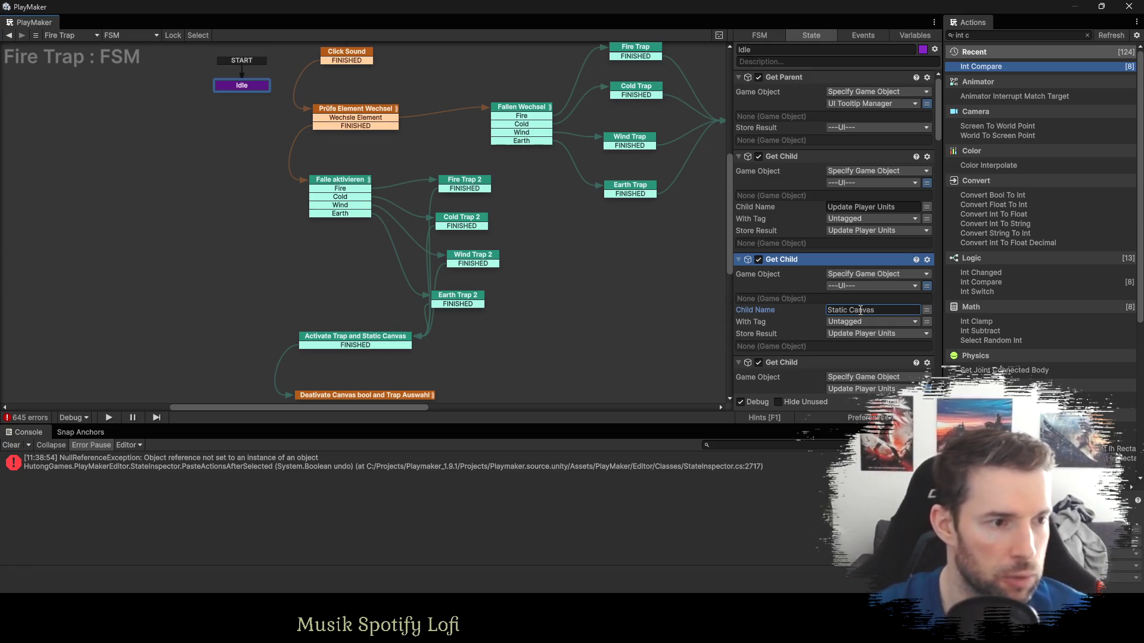
{"action": "left_click", "coordinate": [865, 335]}
{"action": "left_click", "coordinate": [867, 321]}
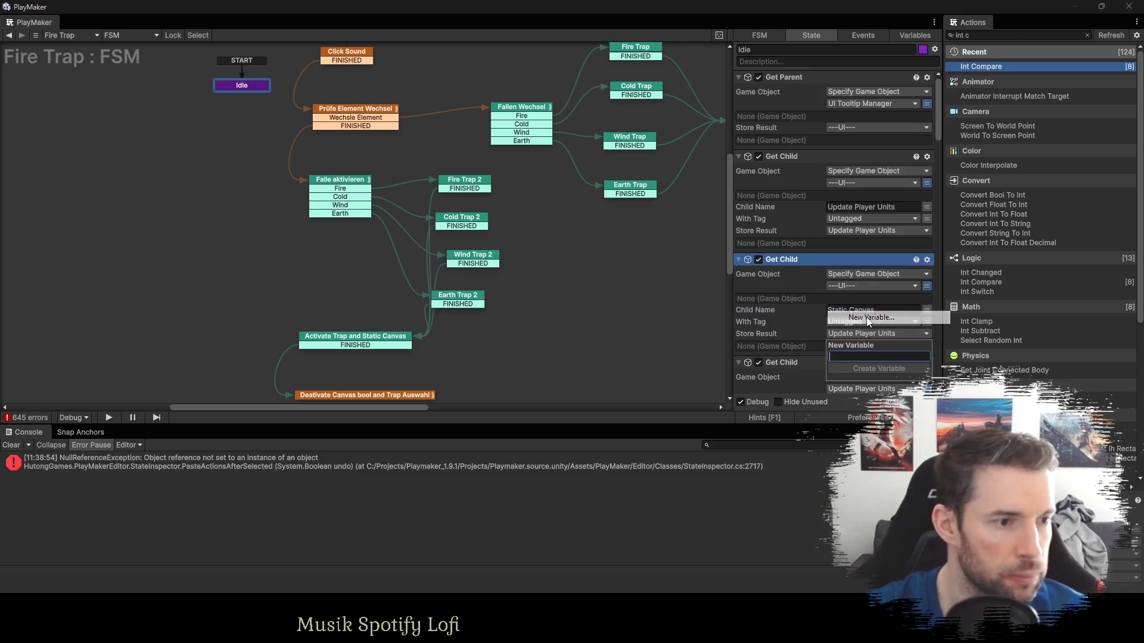
{"action": "type", "text": "Static Canvas"}
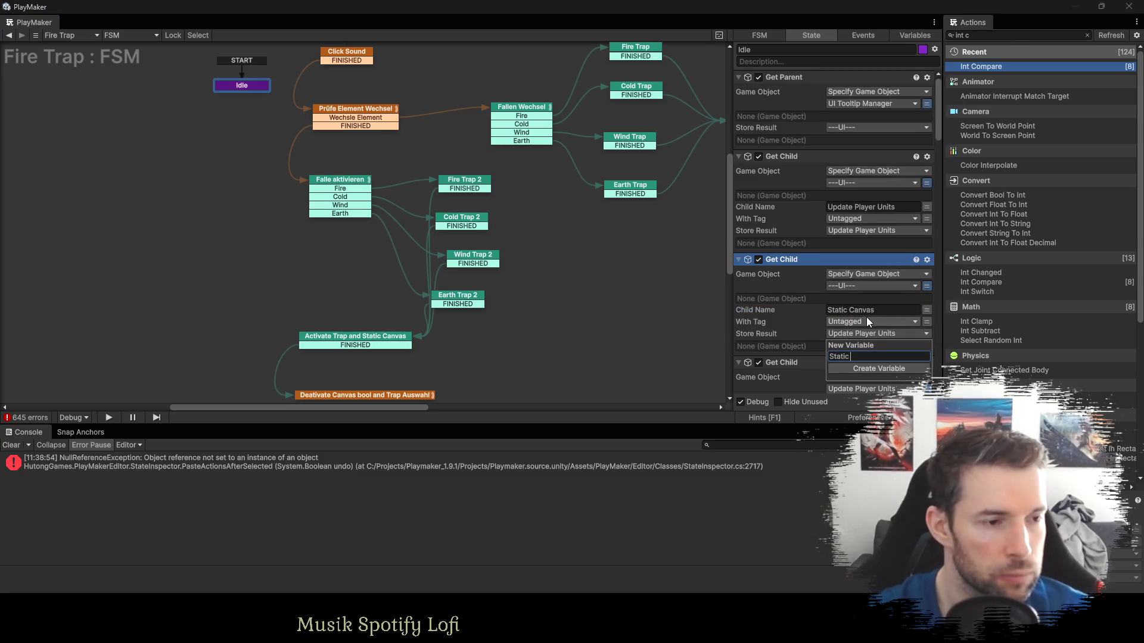
{"action": "key", "text": "Return"}
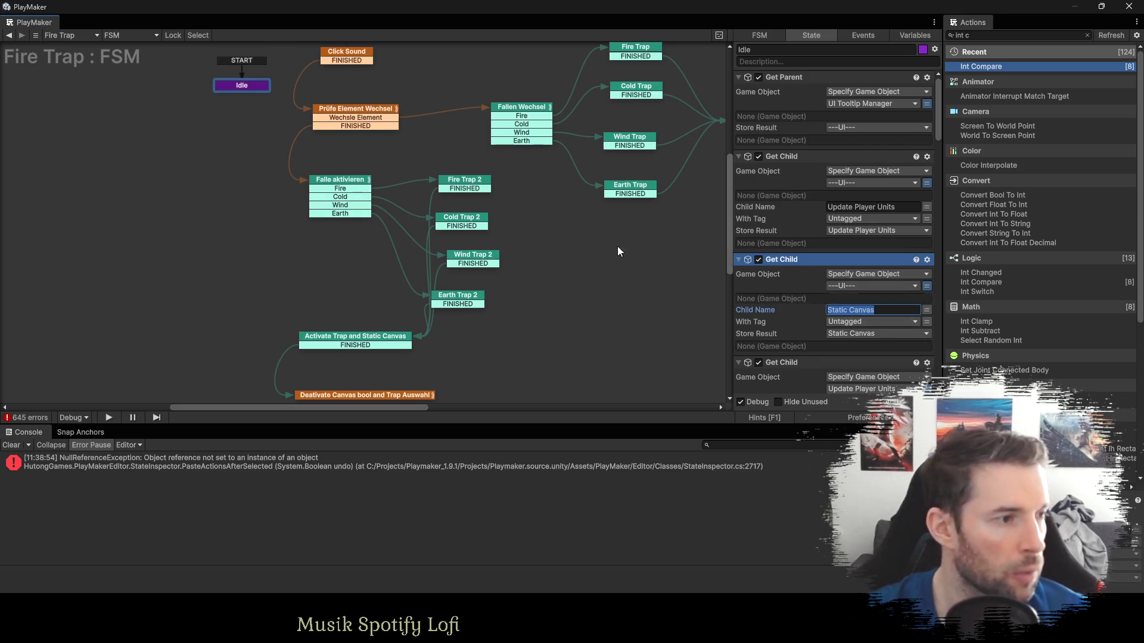
{"action": "left_click", "coordinate": [351, 342]}
{"action": "left_click", "coordinate": [934, 104]}
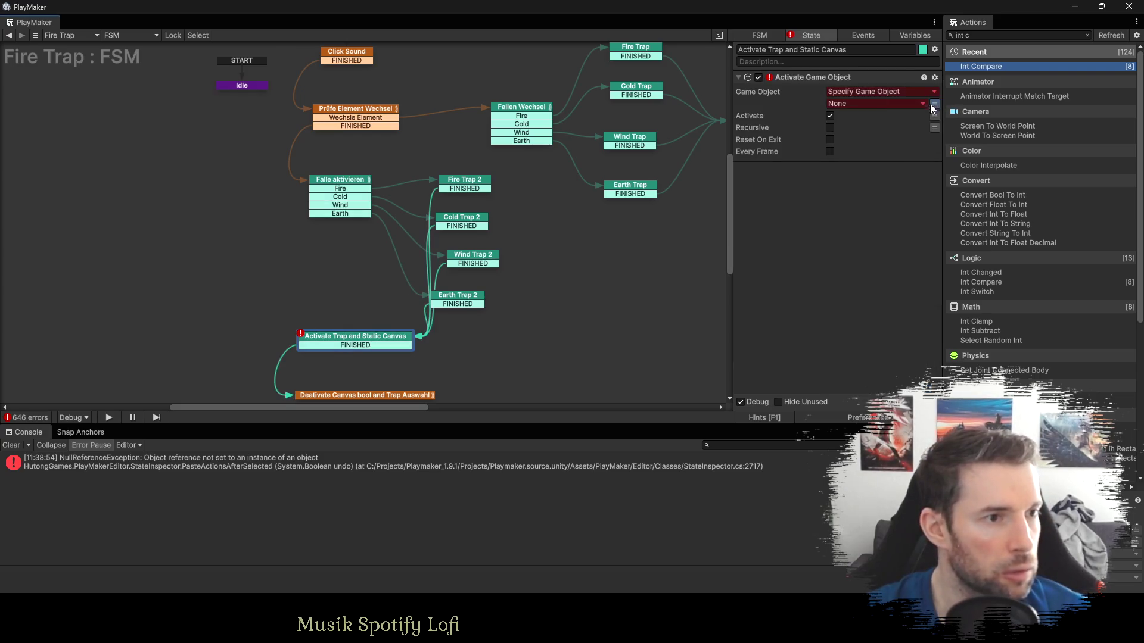
Target the Static Canvas variable in Activate Trap and Static Canvas's activate action.
{"action": "left_click", "coordinate": [923, 104]}
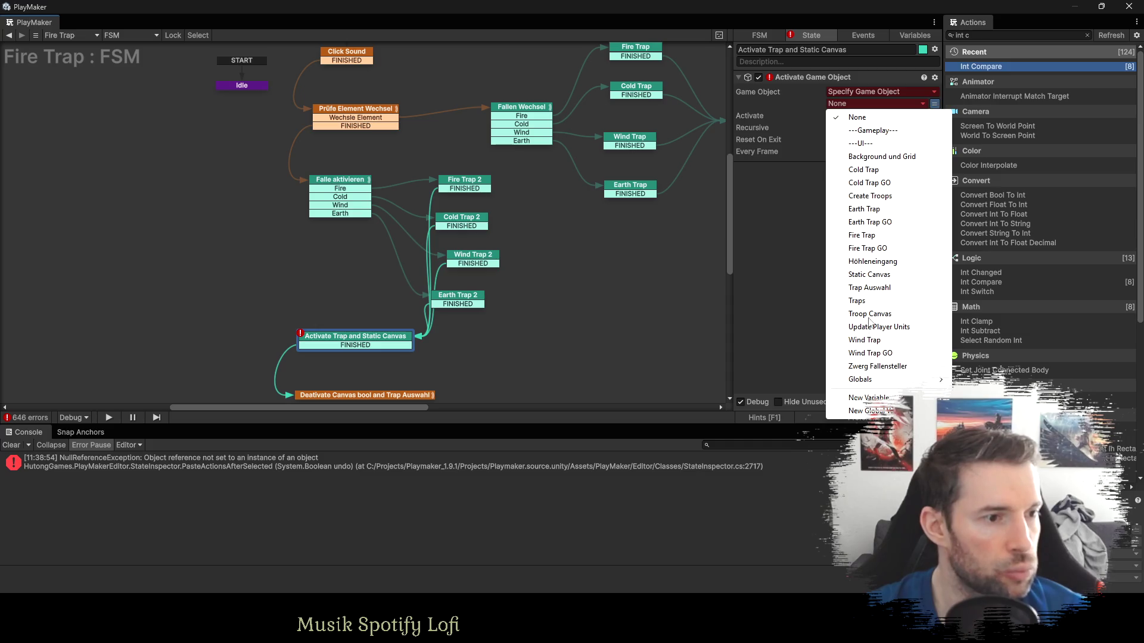
{"action": "left_click", "coordinate": [870, 276]}
{"action": "scroll", "coordinate": [512, 269], "scroll_direction": "down", "scroll_amount": 3}
In Deactivate Canvas bool and Trap Auswahl, point Set Fsm String and Send Event at Feedback Button Manager.
{"action": "left_click", "coordinate": [305, 315]}
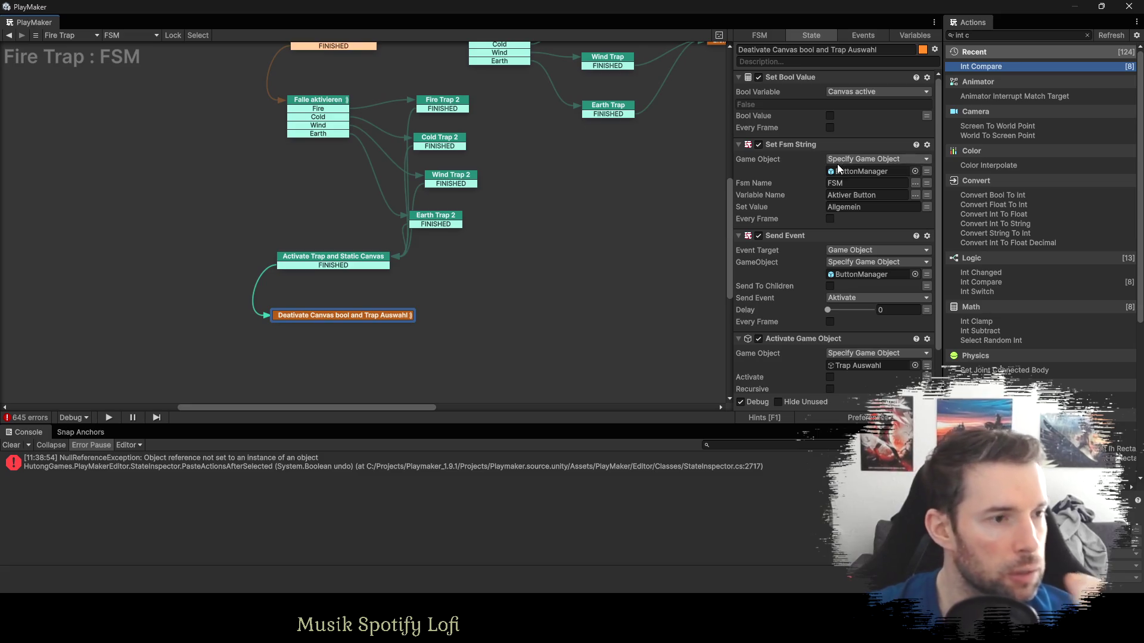
{"action": "left_click", "coordinate": [927, 172]}
{"action": "left_click", "coordinate": [856, 170]}
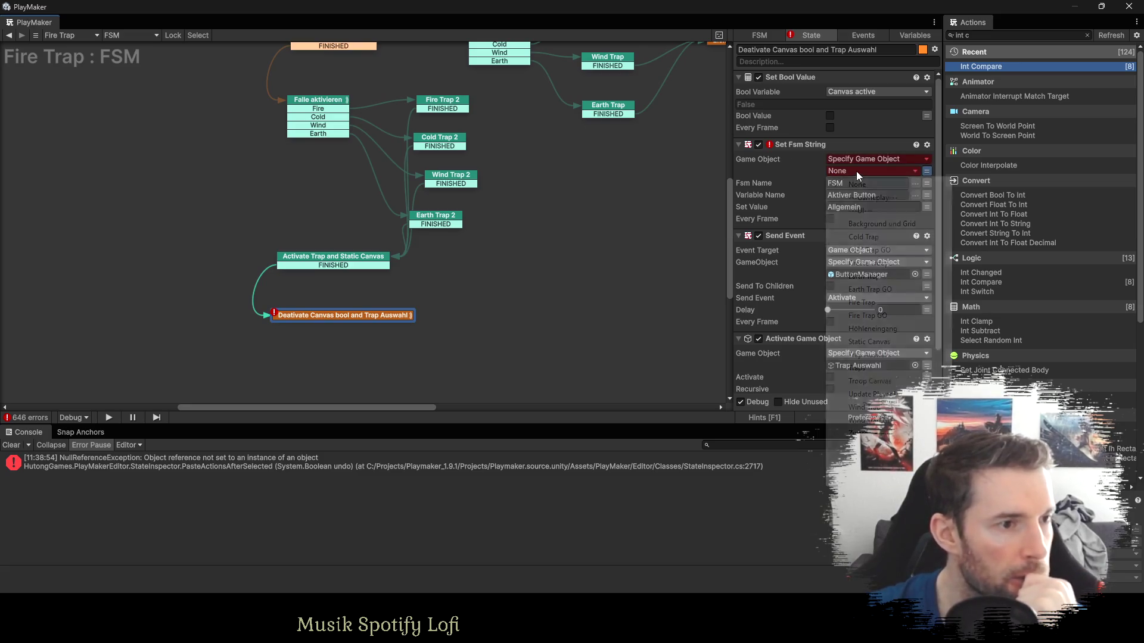
{"action": "mouse_move", "coordinate": [906, 459]}
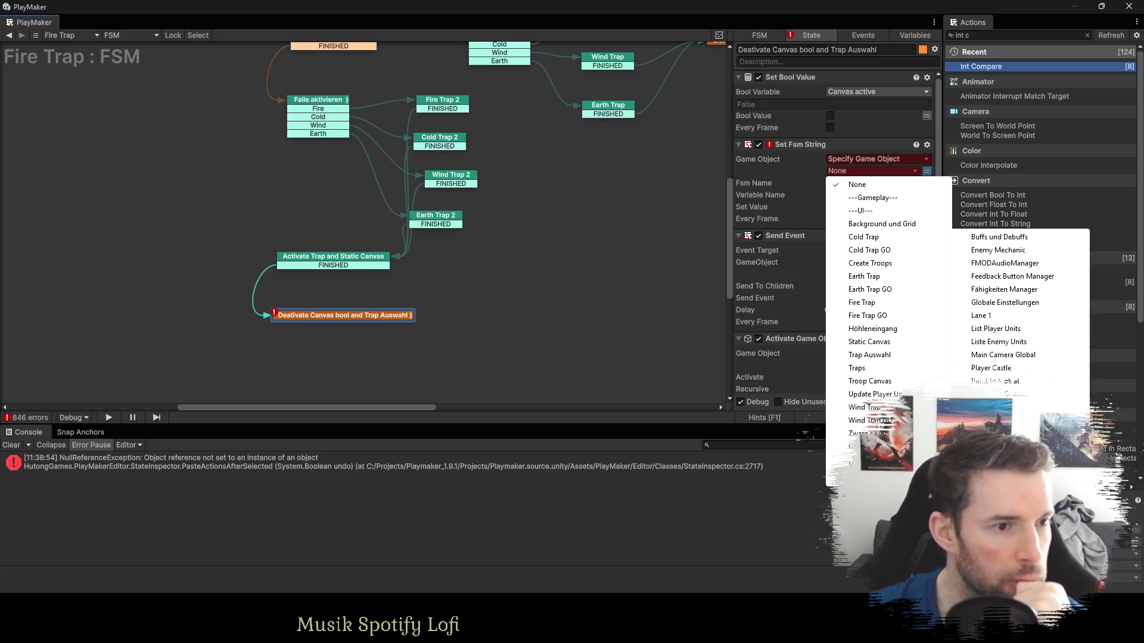
{"action": "left_click", "coordinate": [1001, 278]}
{"action": "left_click", "coordinate": [927, 286]}
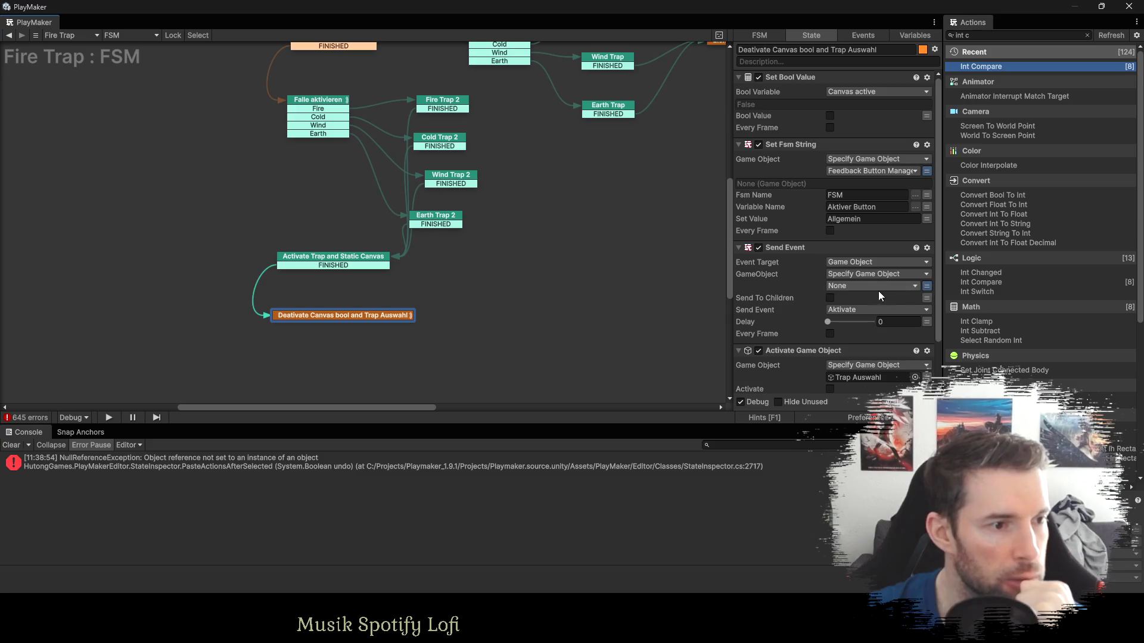
{"action": "left_click", "coordinate": [877, 287]}
{"action": "mouse_move", "coordinate": [864, 457]}
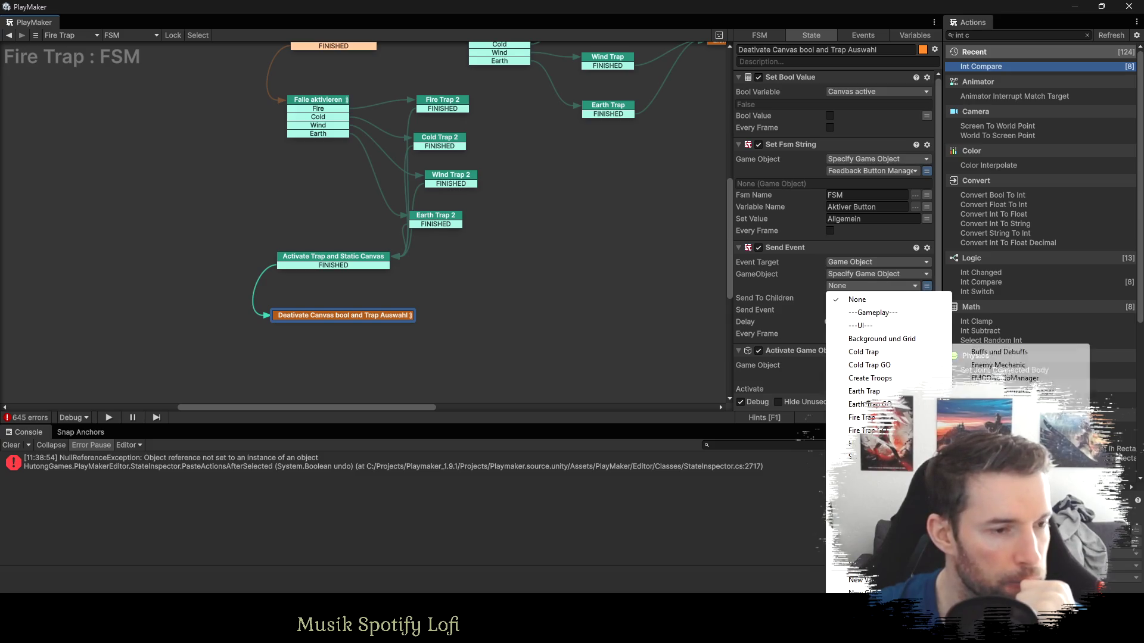
{"action": "left_click", "coordinate": [1013, 391]}
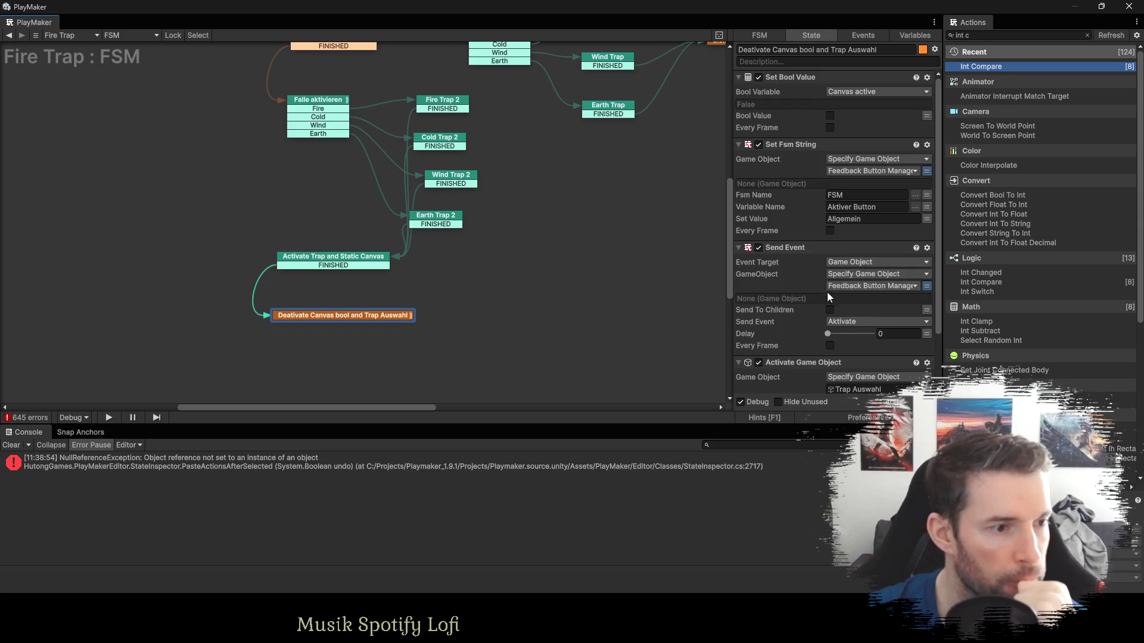
Target Trap Auswahl in Activate Game Object, make Fsm Name a variable, and tidy the graph.
{"action": "scroll", "coordinate": [827, 292], "scroll_direction": "down", "scroll_amount": 3}
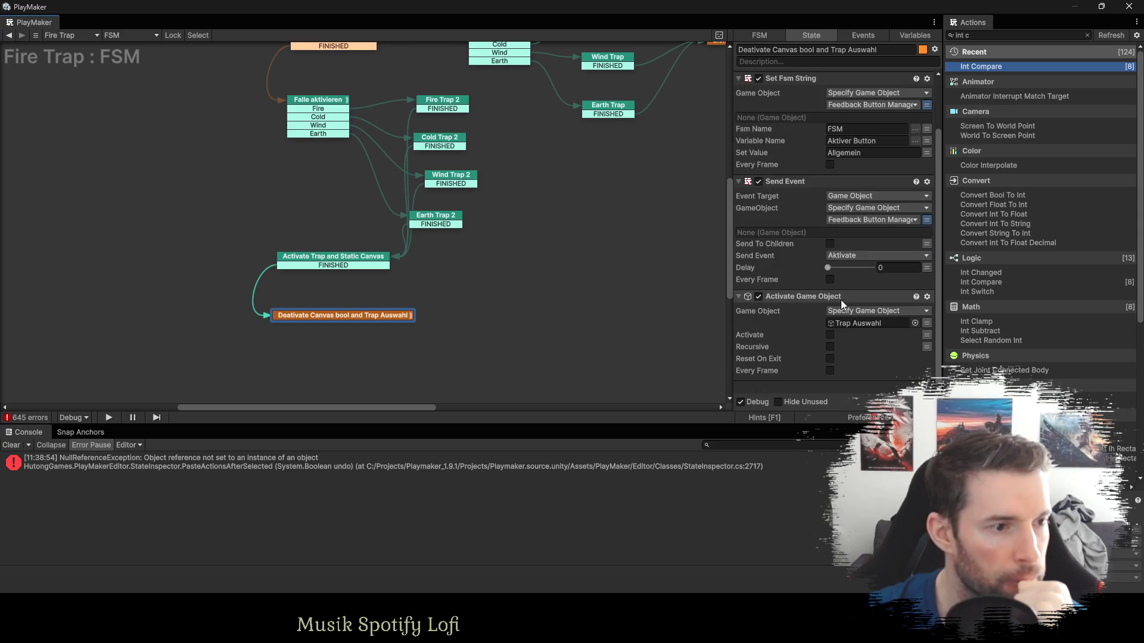
{"action": "left_click", "coordinate": [926, 323]}
{"action": "left_click", "coordinate": [875, 324]}
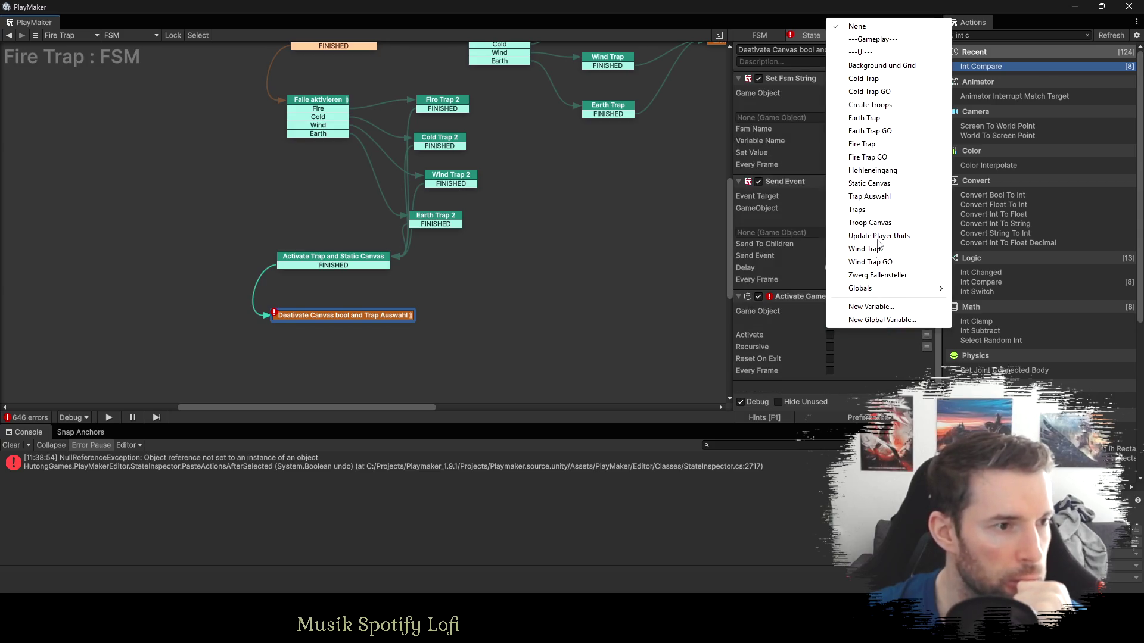
{"action": "left_click", "coordinate": [877, 198]}
{"action": "scroll", "coordinate": [775, 298], "scroll_direction": "up", "scroll_amount": 3}
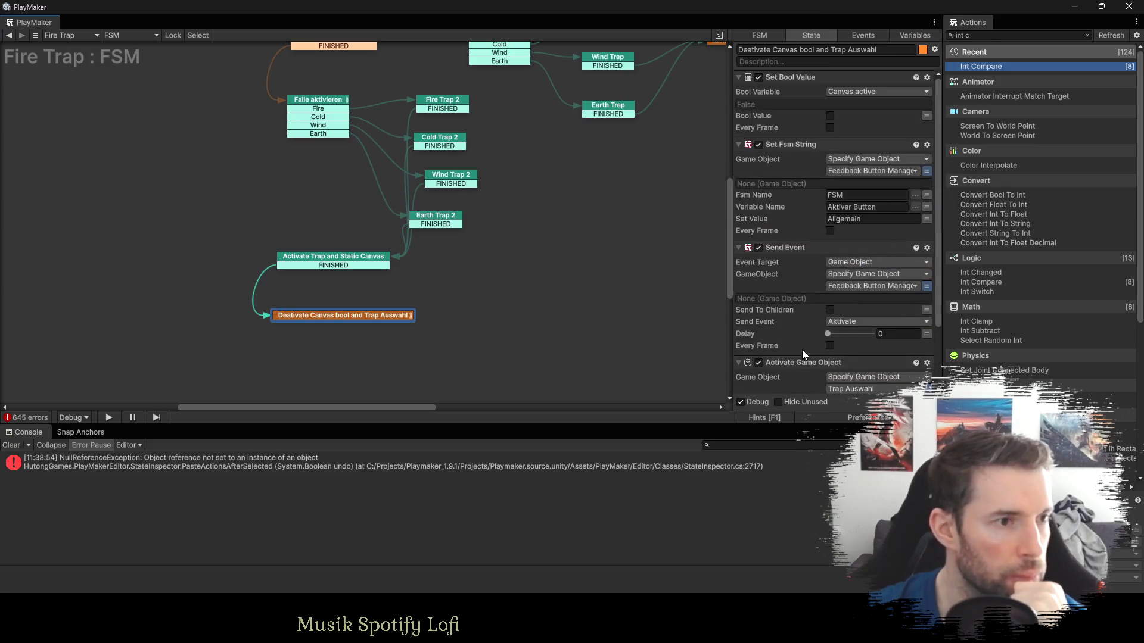
{"action": "left_click", "coordinate": [927, 195]}
{"action": "left_click_drag", "start_coordinate": [545, 235], "coordinate": [503, 336]}
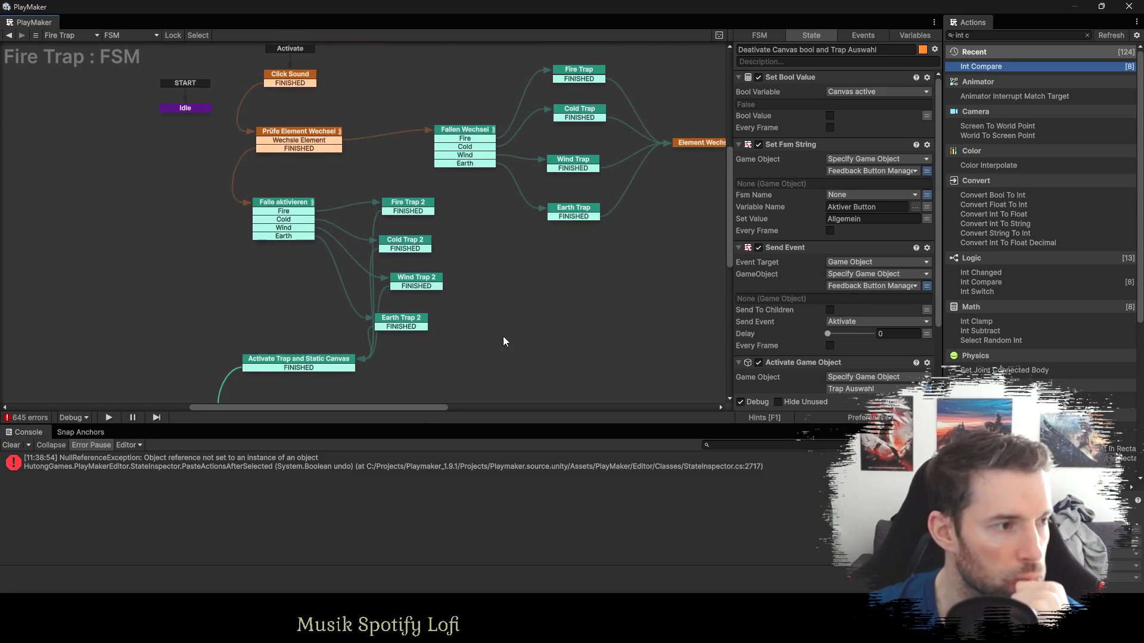
{"action": "left_click_drag", "start_coordinate": [402, 313], "coordinate": [419, 314]}
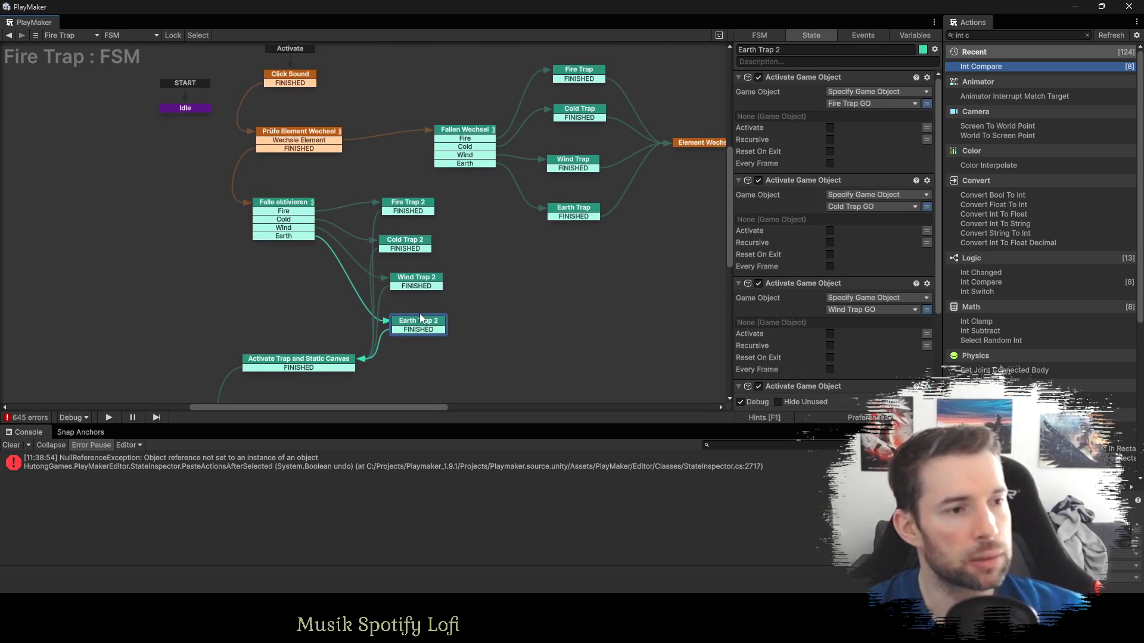
{"action": "key", "text": "alt+Tab"}
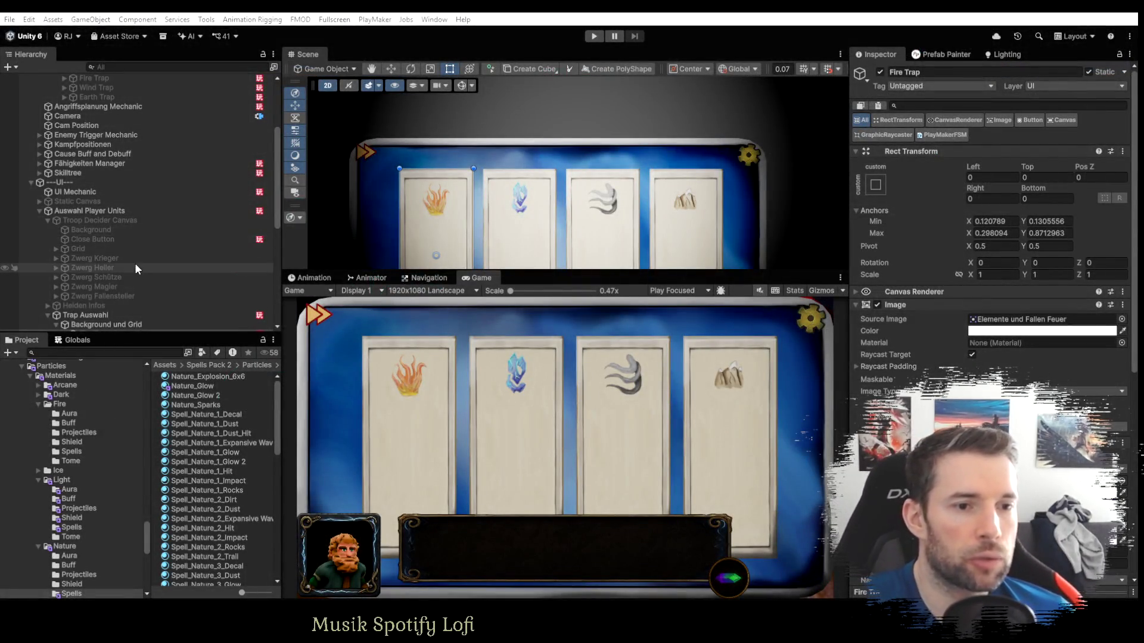
{"action": "scroll", "coordinate": [133, 262], "scroll_direction": "down", "scroll_amount": 5}
{"action": "left_click", "coordinate": [113, 200]}
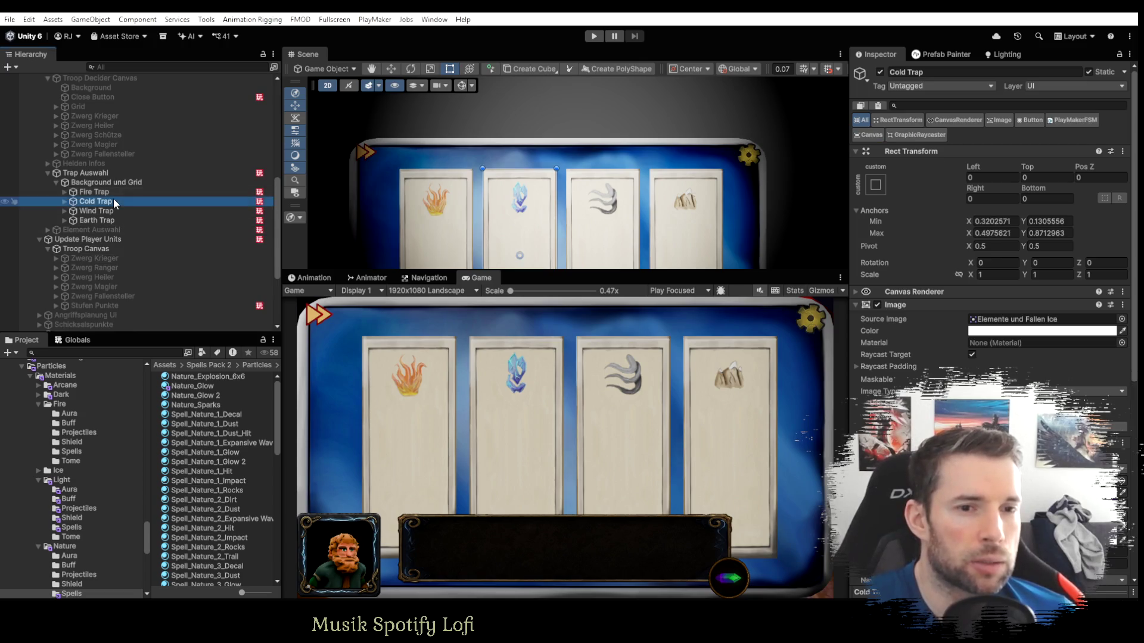
{"action": "left_click", "coordinate": [109, 194]}
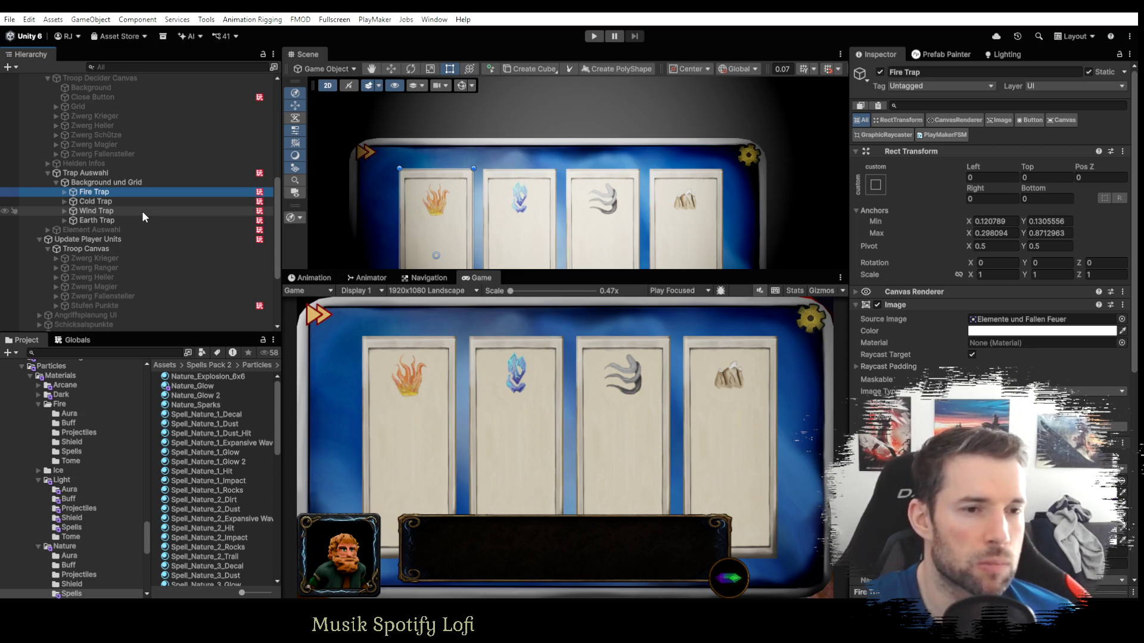
{"action": "left_click", "coordinate": [66, 191]}
{"action": "left_click", "coordinate": [65, 191]}
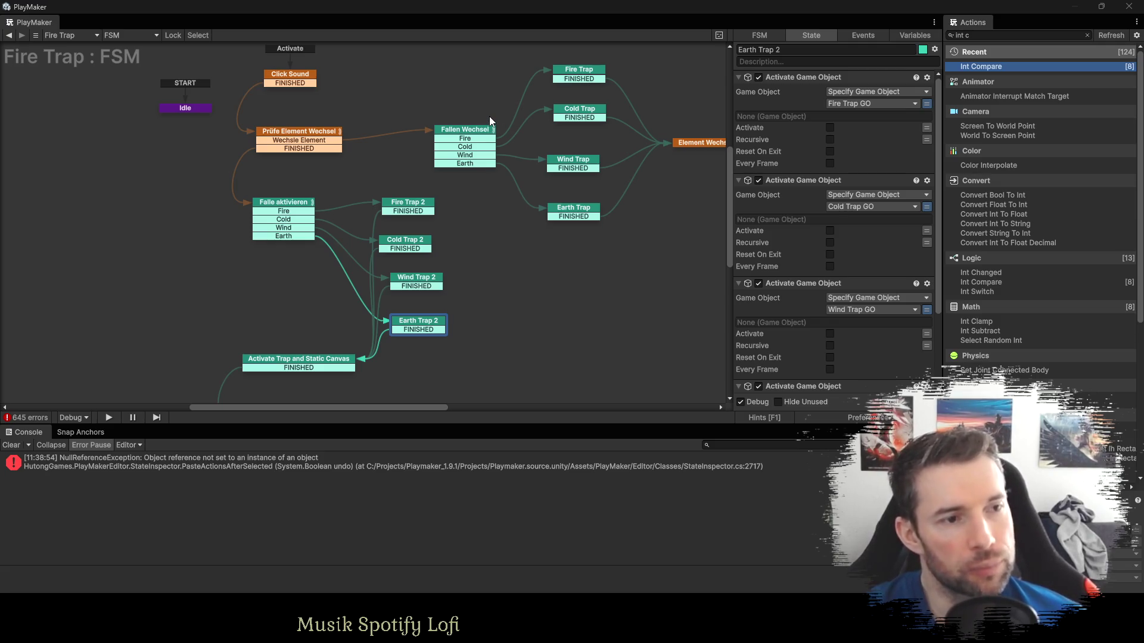
Pan the FSM graph up to show Falle aktivieren and its four Trap 2 states.
{"action": "left_click_drag", "start_coordinate": [528, 126], "coordinate": [511, 196]}
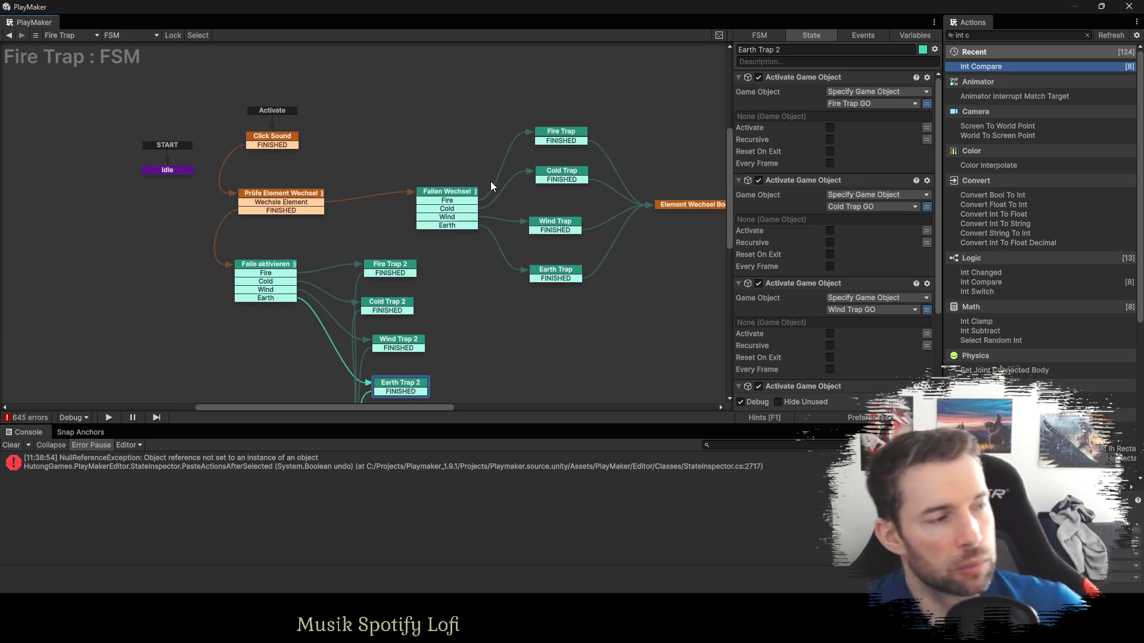
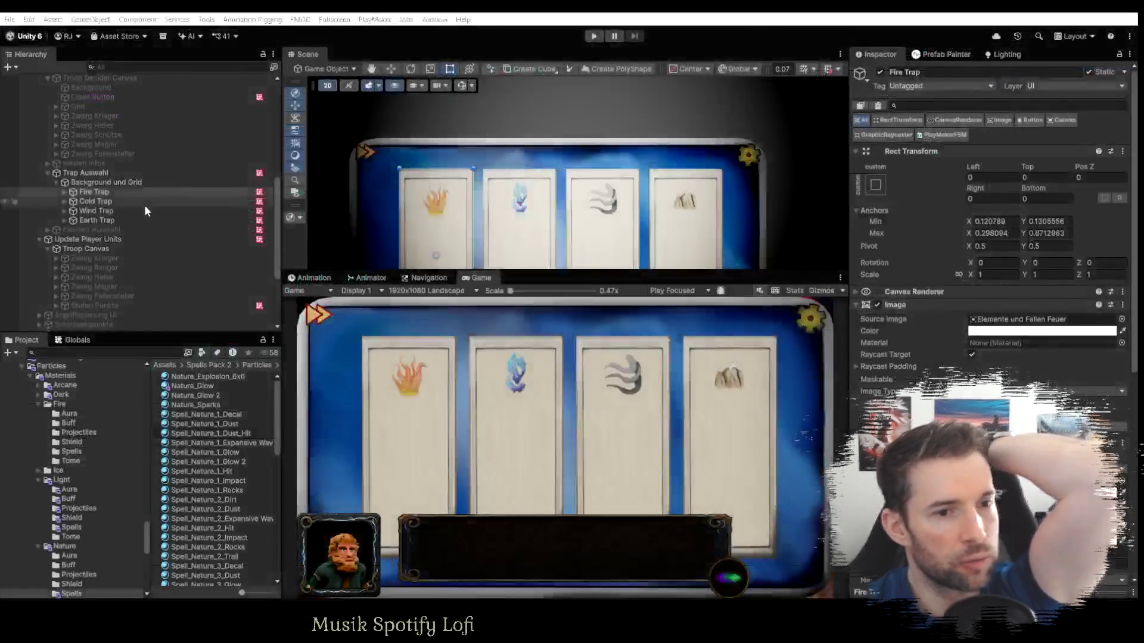
Look through the Wind, Earth, Cold and Fire Trap buttons and pan the Fire Trap FSM graph into view.
{"action": "left_click", "coordinate": [118, 210]}
{"action": "left_click", "coordinate": [112, 222]}
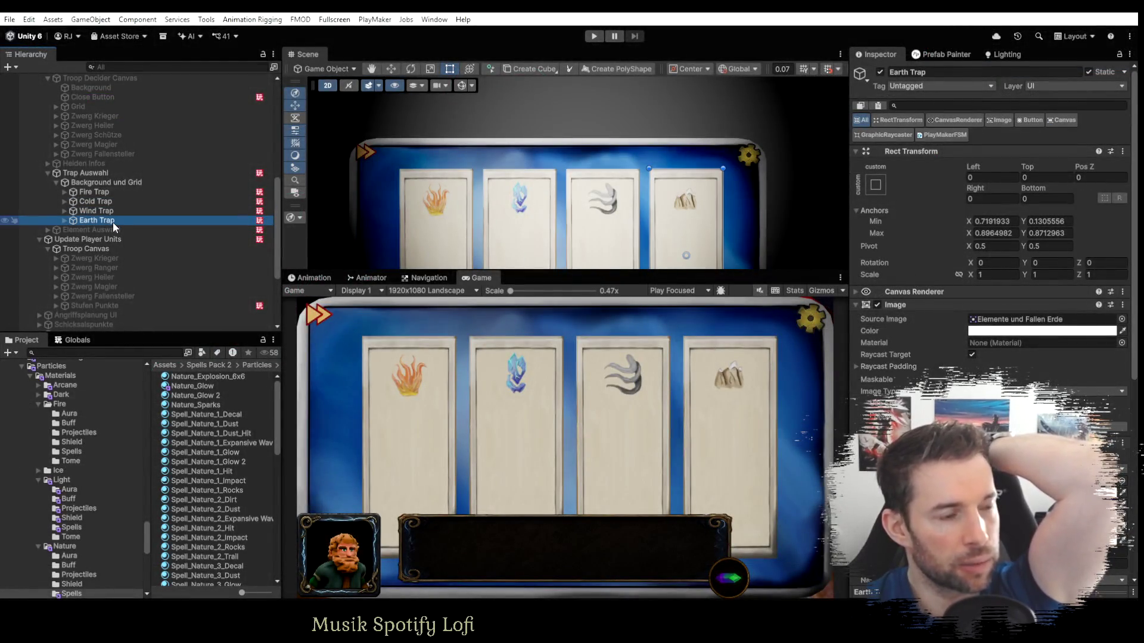
{"action": "left_click", "coordinate": [107, 211]}
{"action": "left_click", "coordinate": [105, 201]}
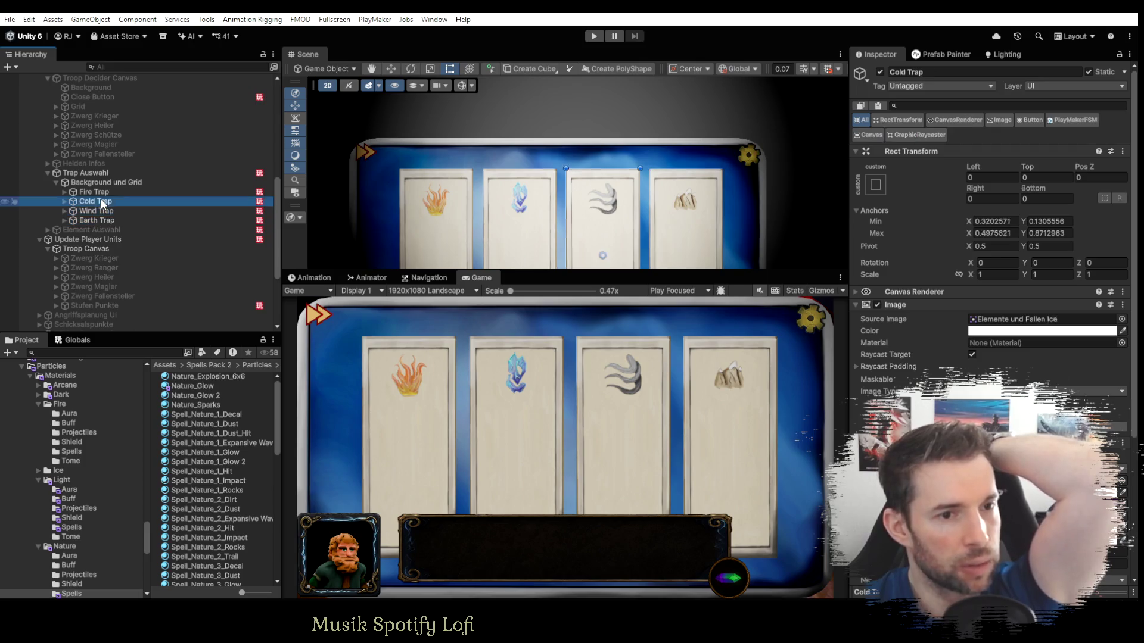
{"action": "left_click", "coordinate": [102, 192]}
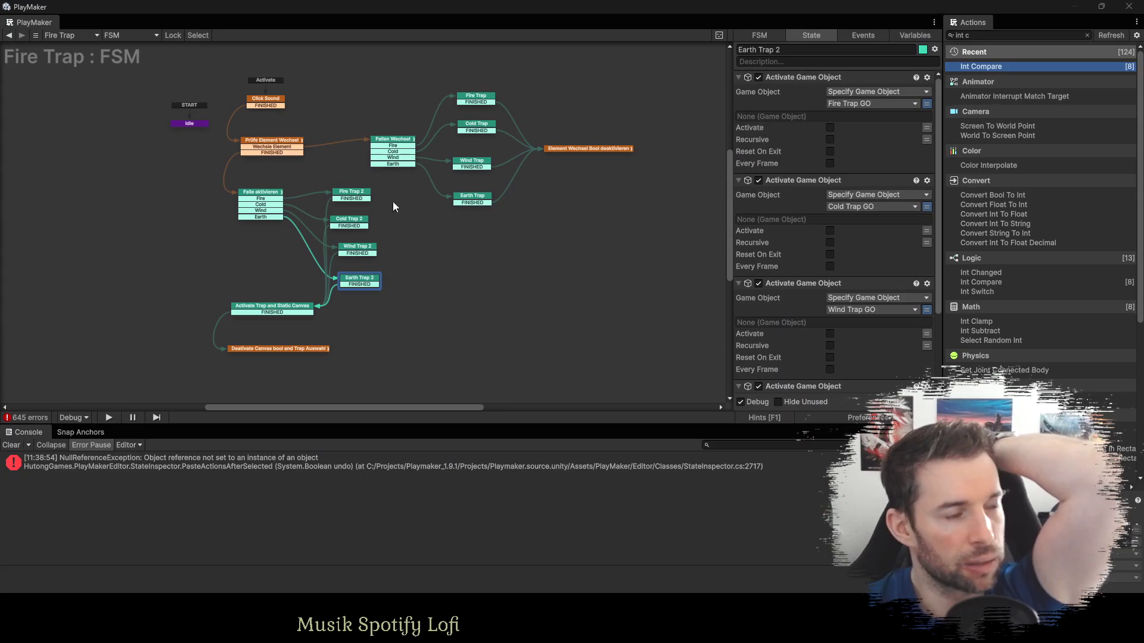
{"action": "left_click_drag", "start_coordinate": [393, 203], "coordinate": [526, 190]}
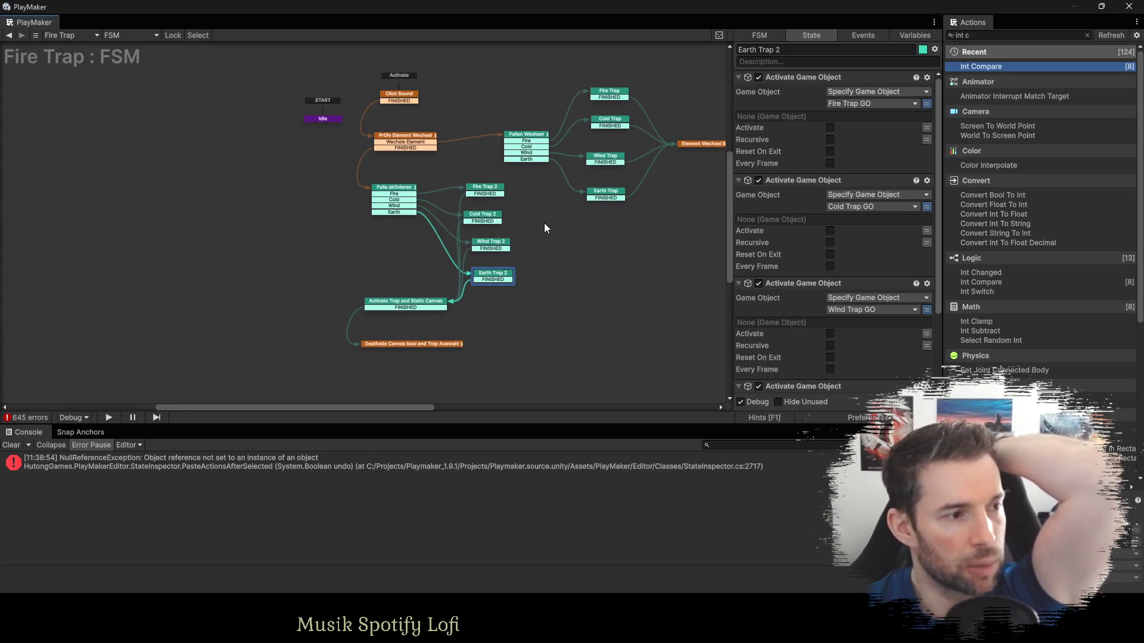
{"action": "mouse_move", "coordinate": [599, 234]}
{"action": "left_mouse_down"}
{"action": "mouse_move", "coordinate": [513, 221]}
{"action": "mouse_move", "coordinate": [498, 206]}
{"action": "mouse_move", "coordinate": [483, 265]}
{"action": "left_mouse_up"}
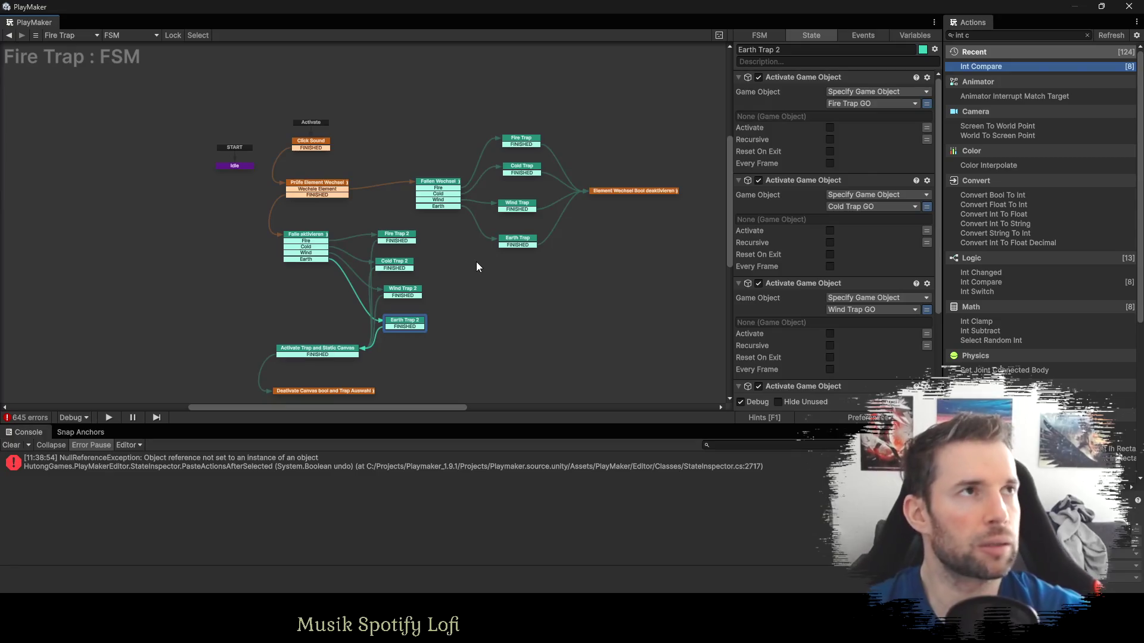
{"action": "left_click_drag", "start_coordinate": [513, 296], "coordinate": [470, 239]}
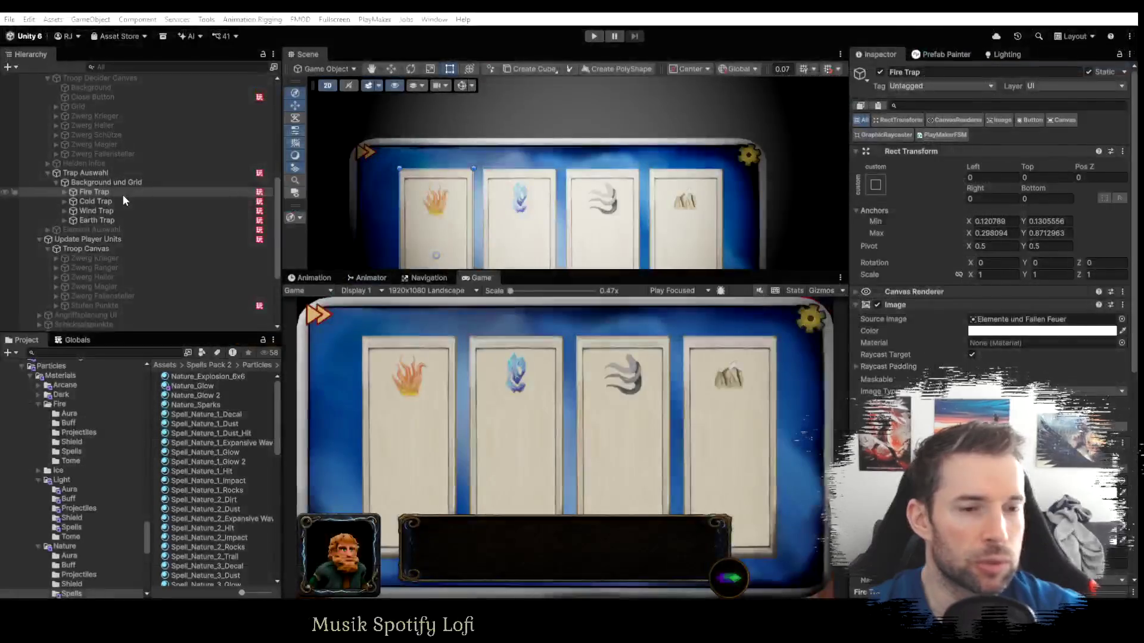
Select Fire Trap and view its whole FSM graph in the enlarged PlayMaker editor.
{"action": "left_click", "coordinate": [93, 182]}
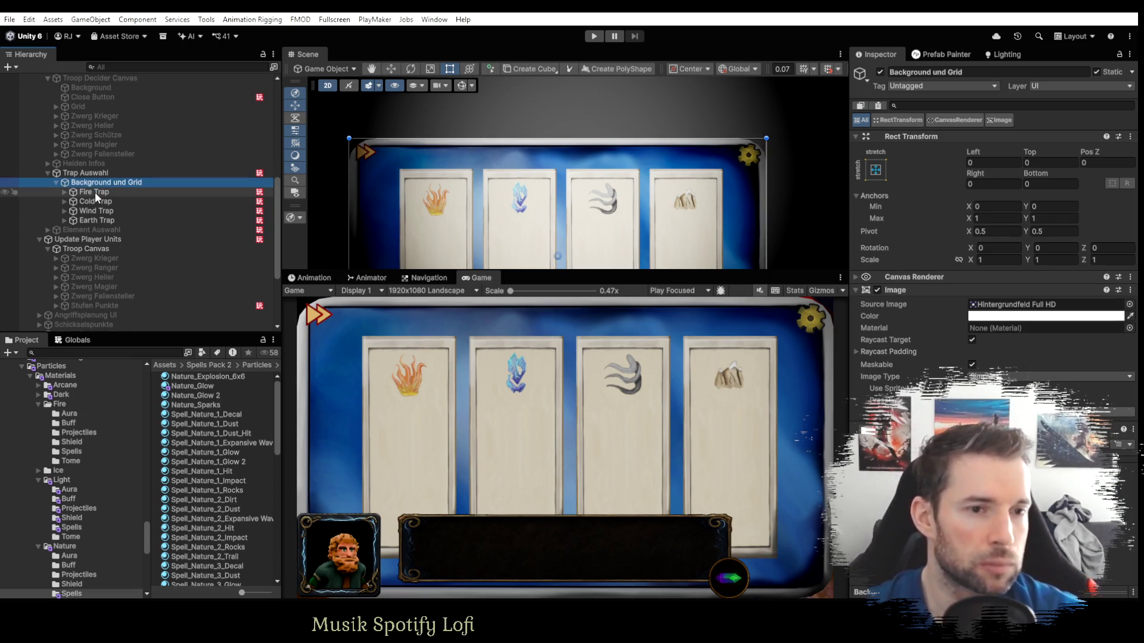
{"action": "left_click", "coordinate": [64, 192]}
{"action": "left_click", "coordinate": [63, 192]}
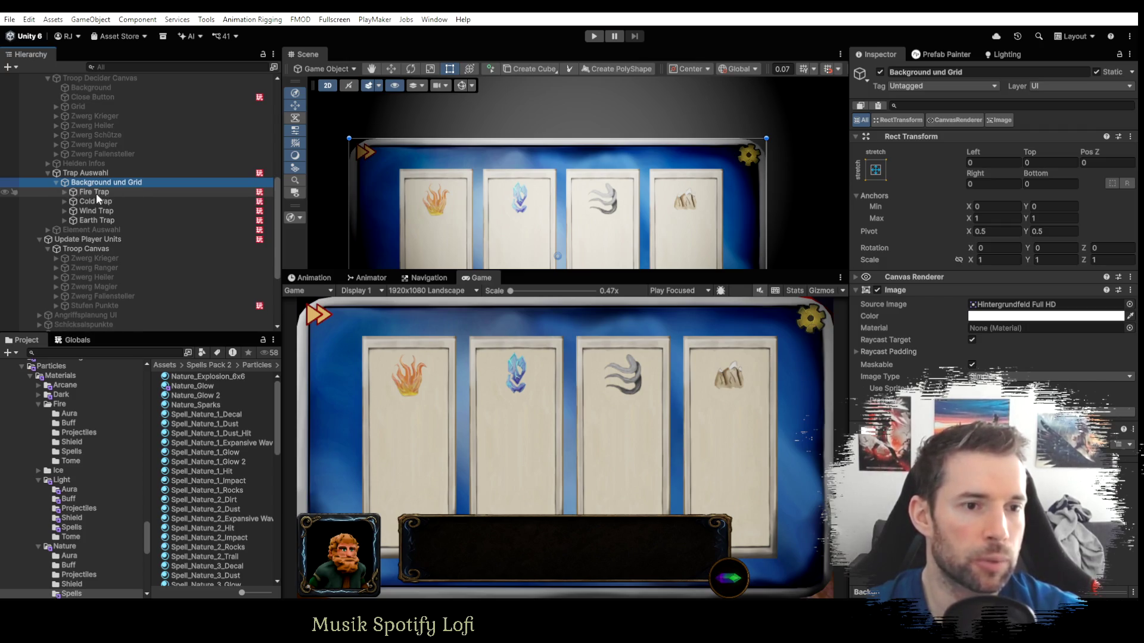
{"action": "left_click", "coordinate": [95, 193]}
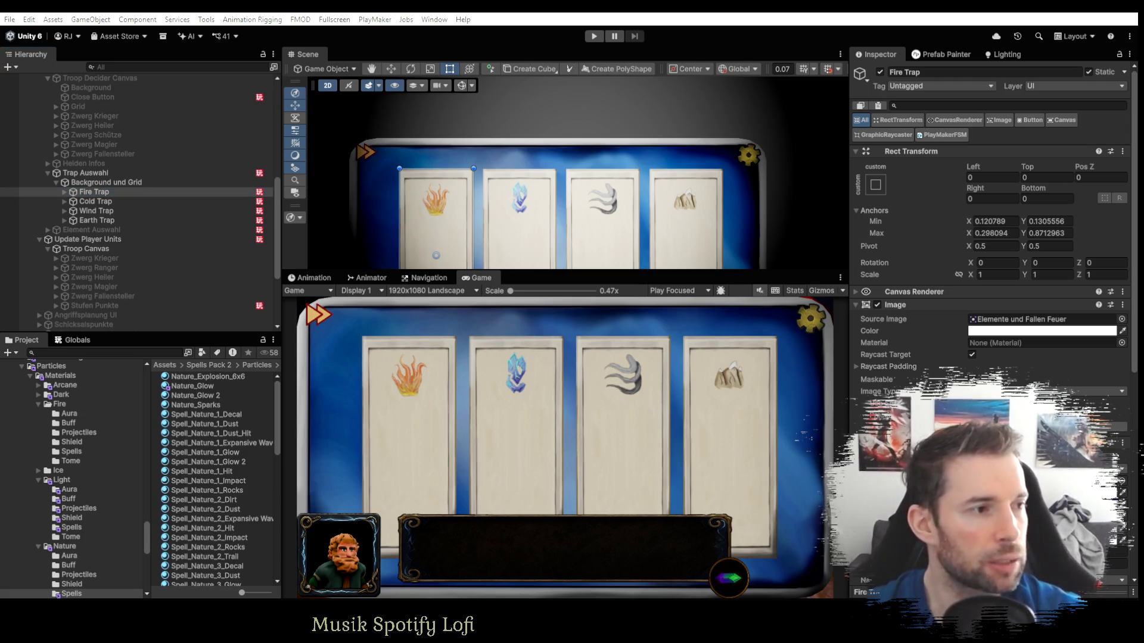
{"action": "key", "text": "alt+Tab"}
{"action": "mouse_move", "coordinate": [534, 275]}
{"action": "left_mouse_down"}
{"action": "mouse_move", "coordinate": [574, 288]}
{"action": "mouse_move", "coordinate": [550, 234]}
{"action": "left_mouse_up"}
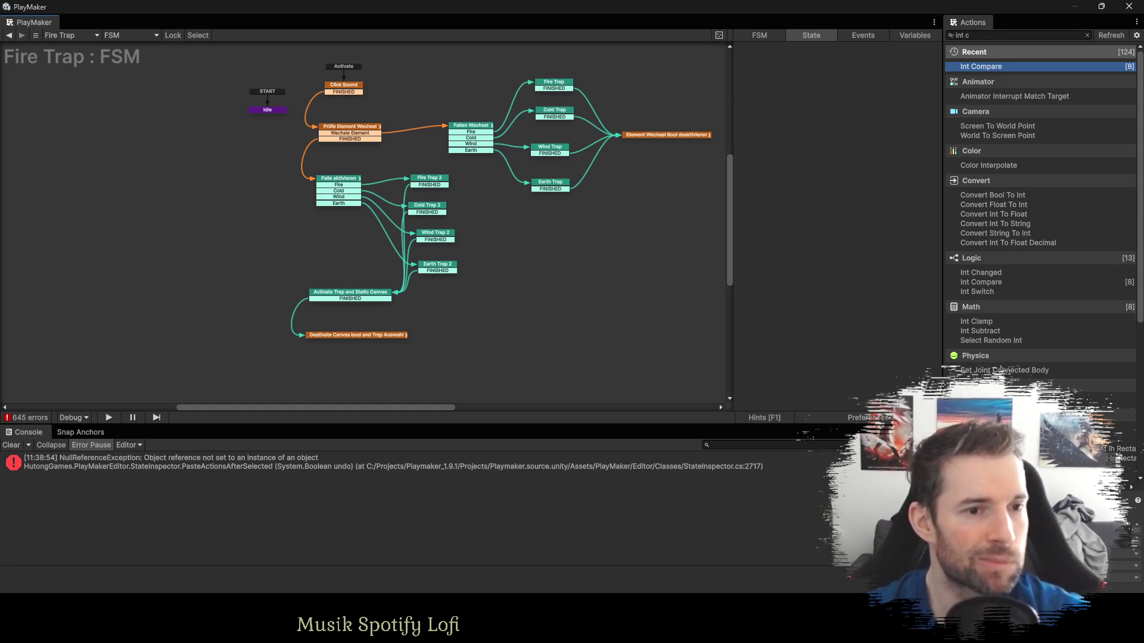
{"action": "key", "text": "alt+Tab"}
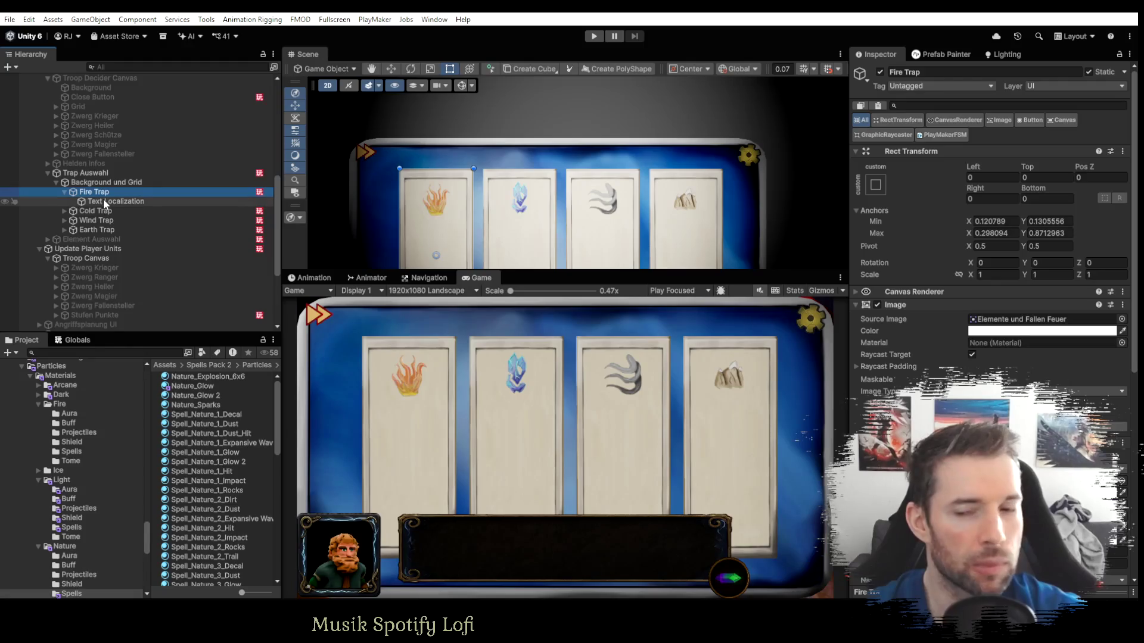
Locate the fire trap image in the project, then reselect Fire Trap with its children collapsed.
{"action": "left_click", "coordinate": [1036, 320]}
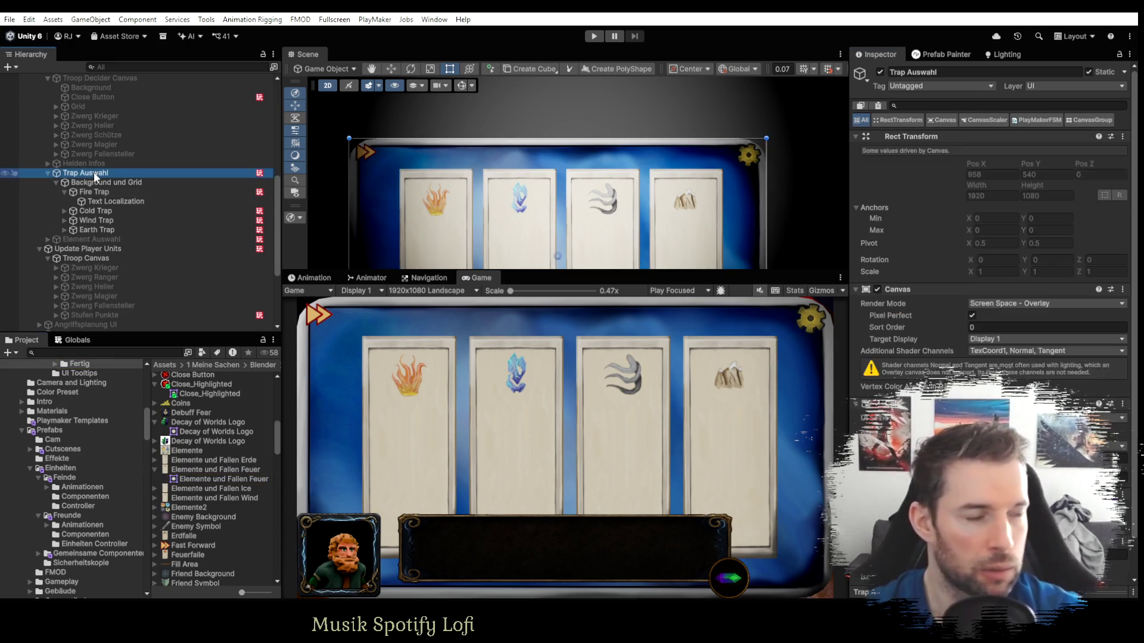
{"action": "left_click", "coordinate": [96, 191]}
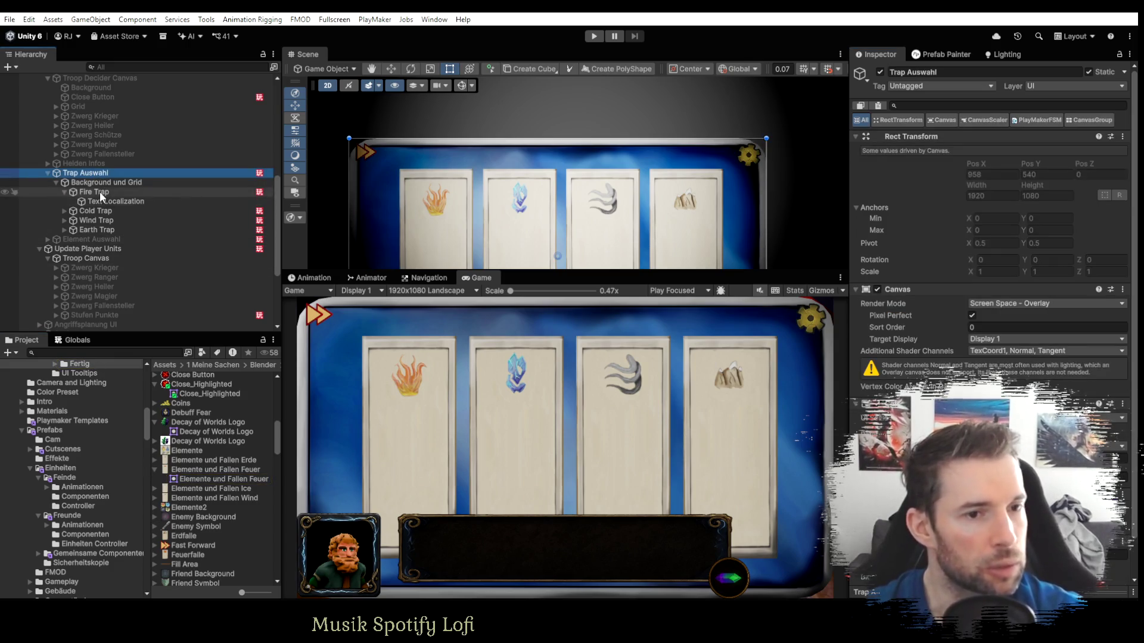
{"action": "left_click", "coordinate": [63, 191]}
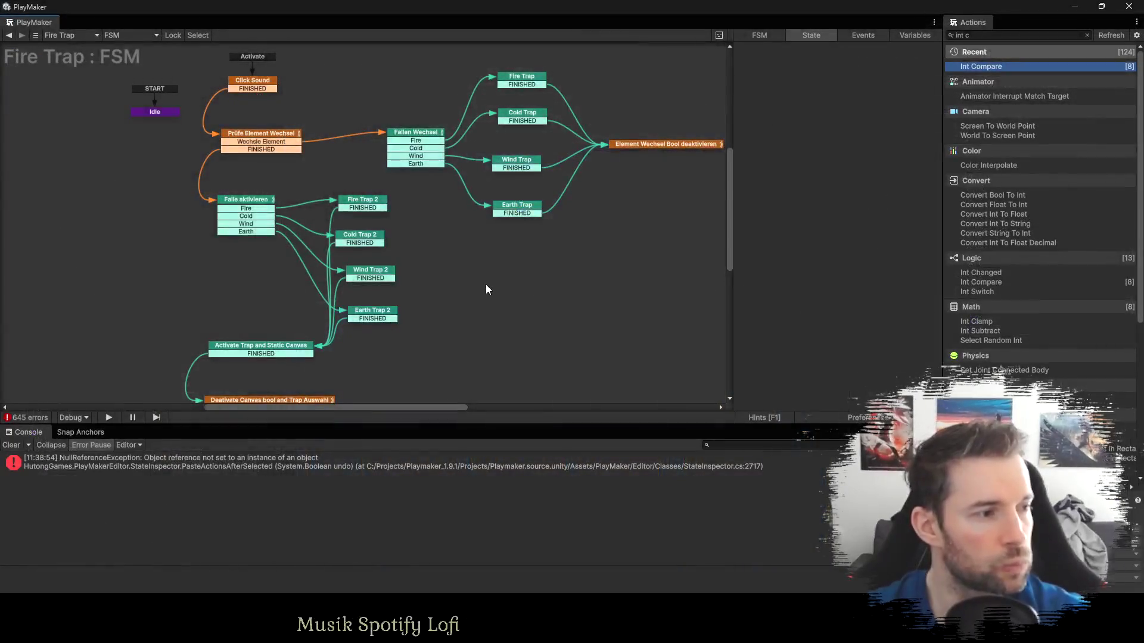
Save the Fire Trap FSM as template Einheiten_Auswahl_Trap.asset and accept using it.
{"action": "right_click", "coordinate": [480, 278]}
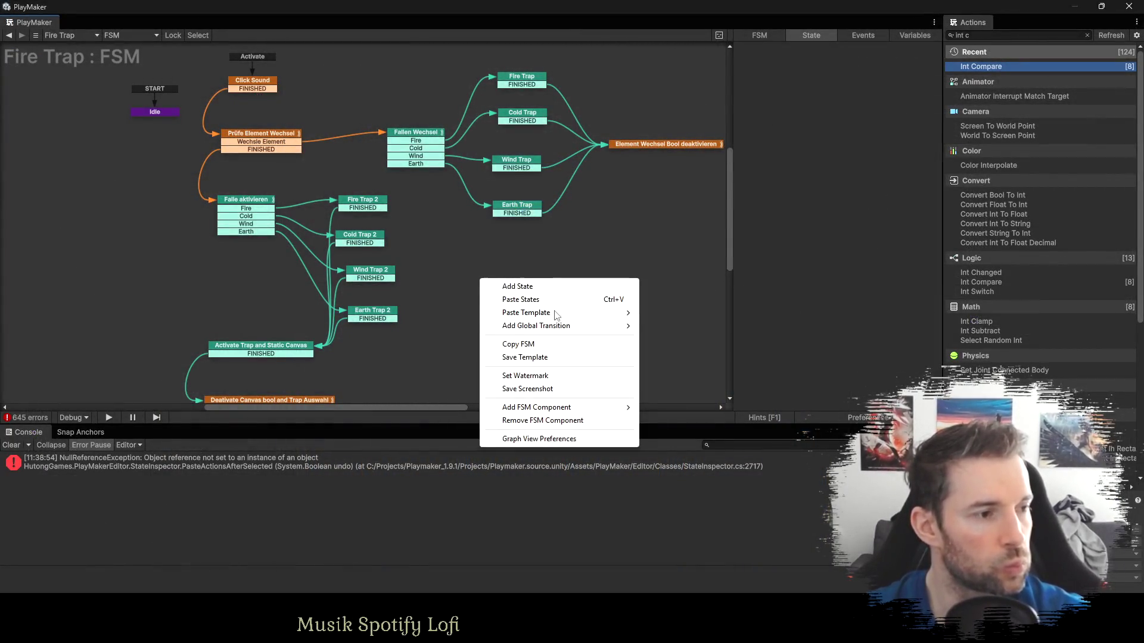
{"action": "left_click", "coordinate": [530, 358]}
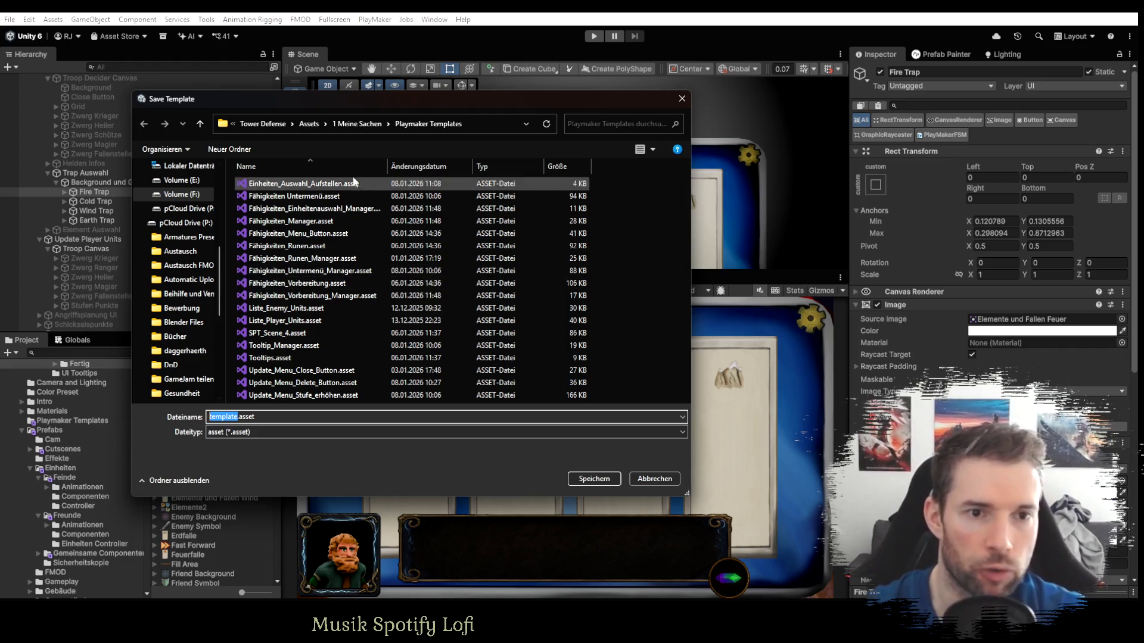
{"action": "left_click", "coordinate": [304, 183]}
{"action": "left_click", "coordinate": [272, 417]}
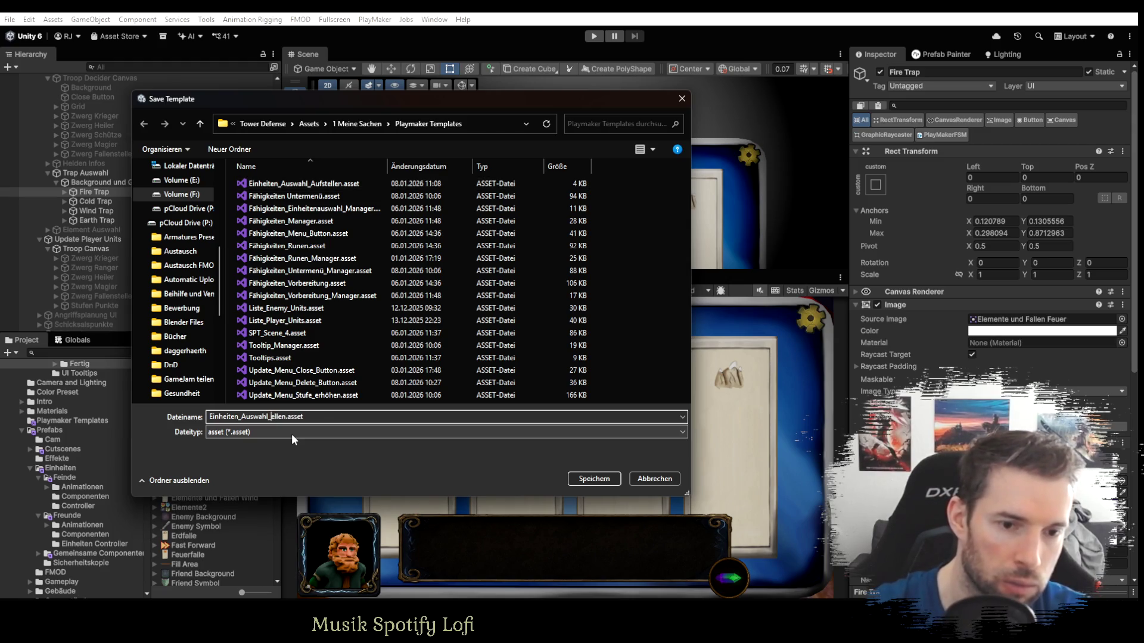
{"action": "type", "text": "Trap"}
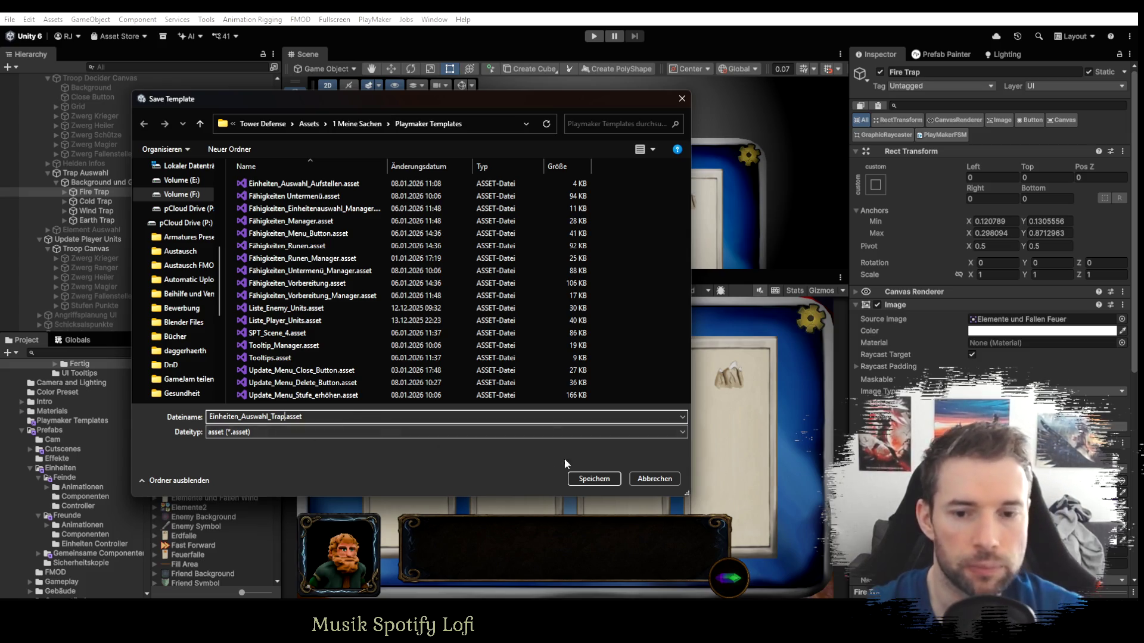
{"action": "left_click", "coordinate": [597, 480]}
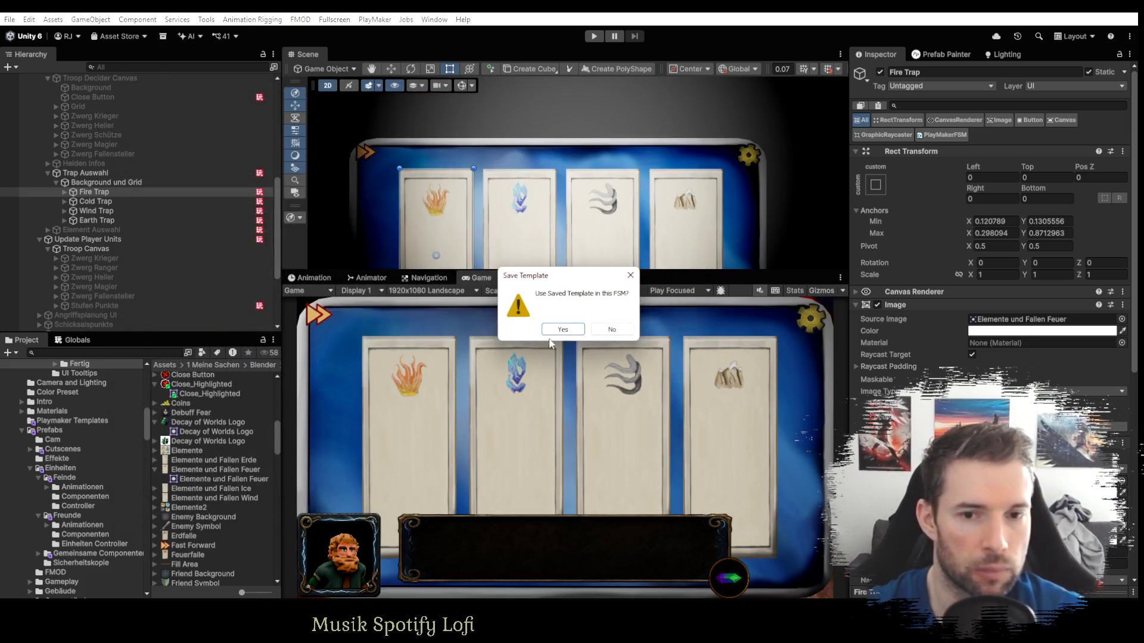
{"action": "left_click", "coordinate": [567, 329]}
Remove the old PlayMaker FSM from the Cold, Wind and Earth Trap buttons.
{"action": "left_click", "coordinate": [98, 202]}
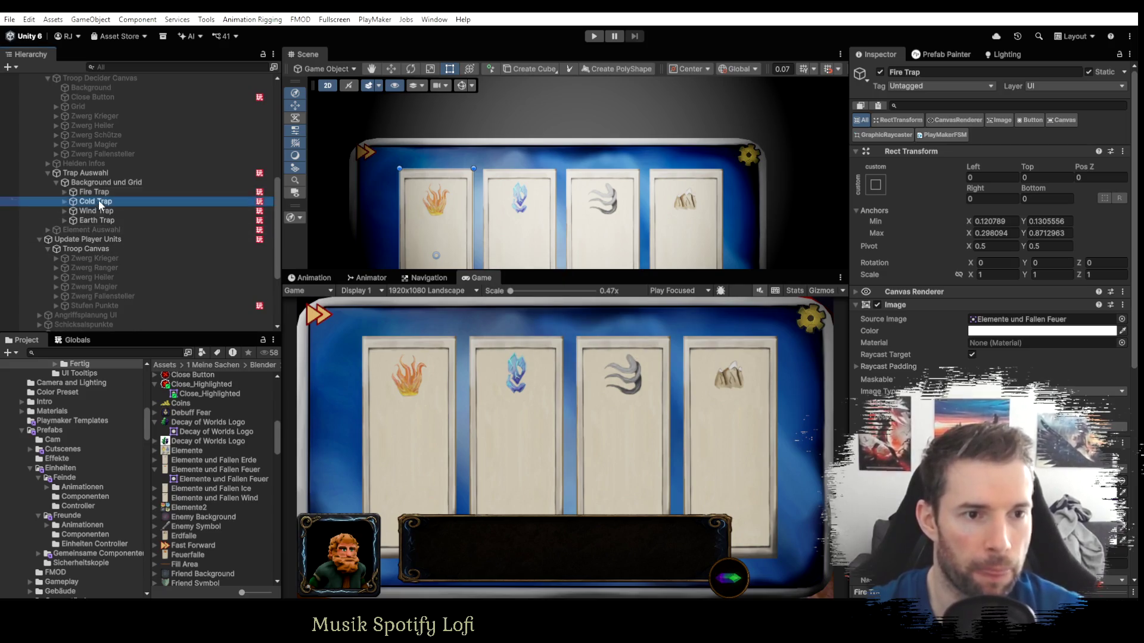
{"action": "left_click", "coordinate": [98, 219], "text": "shift"}
{"action": "right_click", "coordinate": [946, 137]}
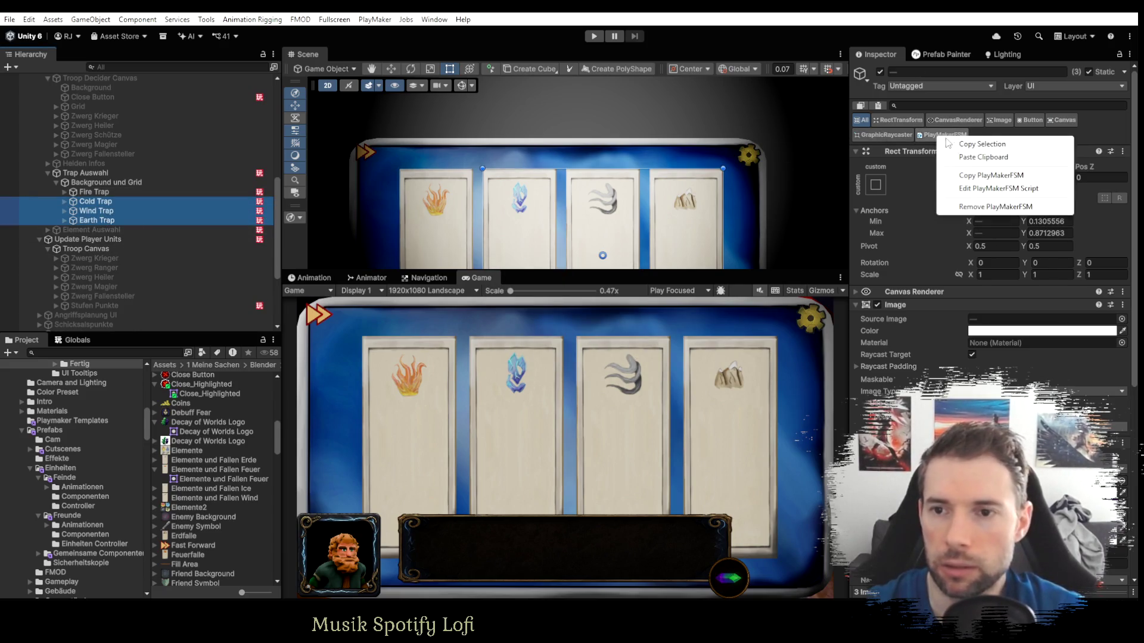
{"action": "left_click", "coordinate": [977, 206]}
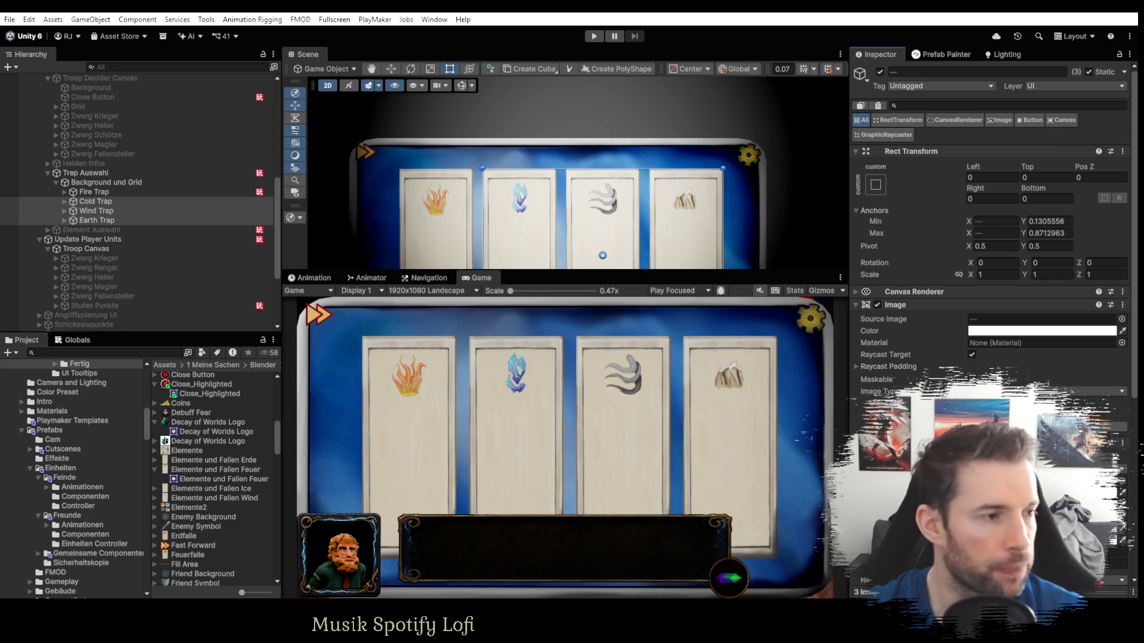
Add an FSM from the Einheiten_Auswahl_Trap template to the selected traps, then select Cold Trap alone.
{"action": "right_click", "coordinate": [417, 204]}
{"action": "mouse_move", "coordinate": [489, 251]}
{"action": "mouse_move", "coordinate": [570, 257]}
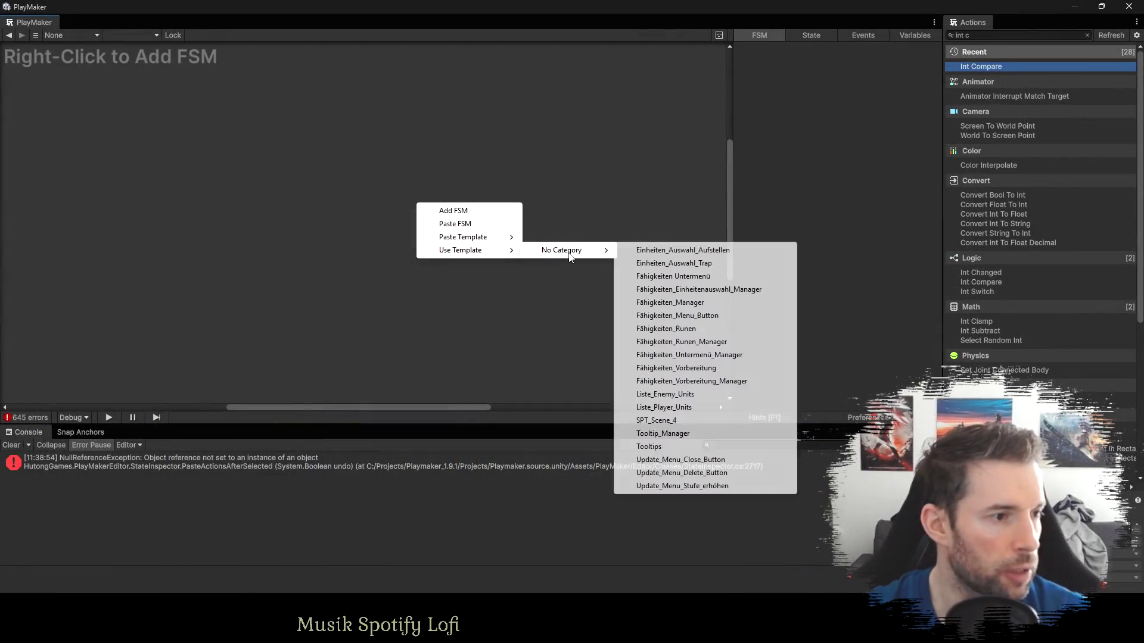
{"action": "left_click", "coordinate": [683, 267]}
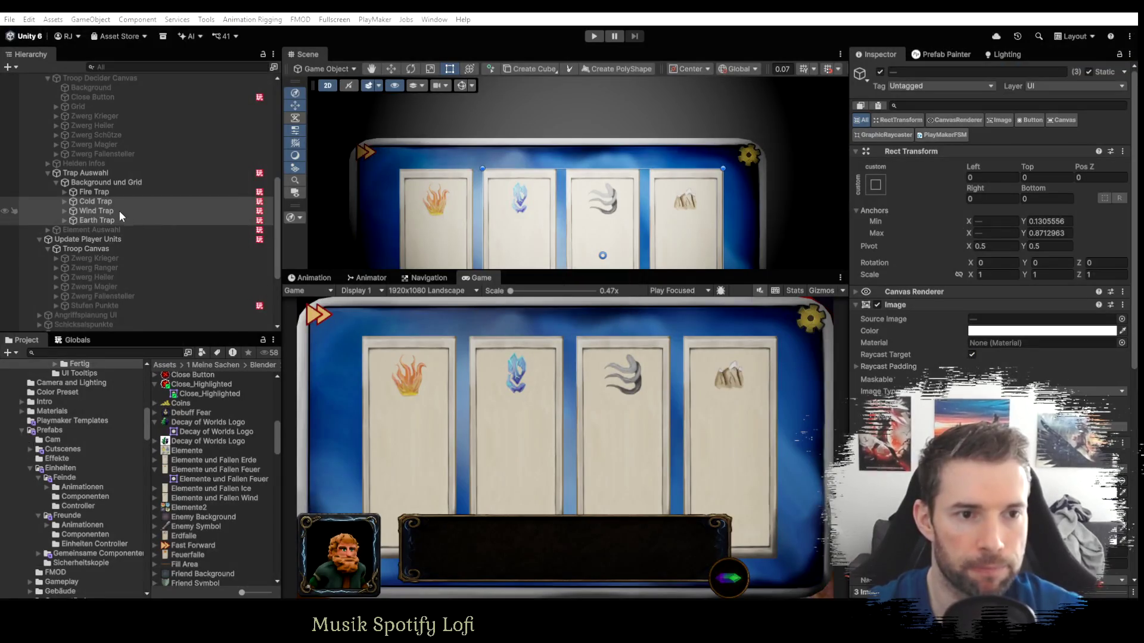
{"action": "left_click", "coordinate": [105, 203]}
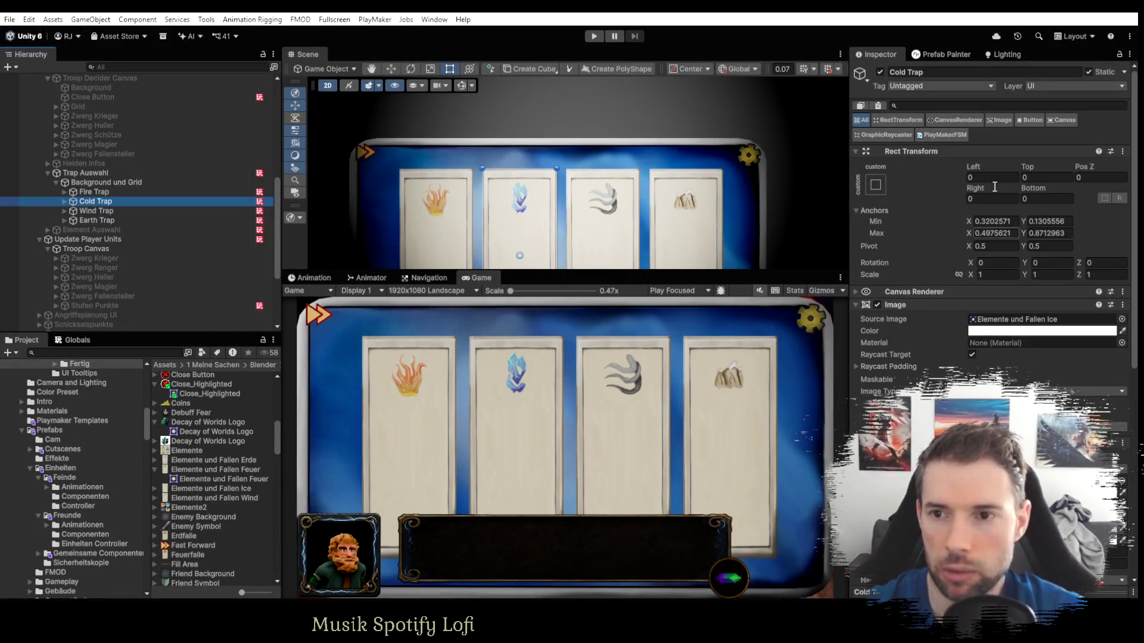
Make Cold Trap's Button On Click call its own PlayMakerFSM.SendEvent (string).
{"action": "left_click", "coordinate": [1029, 121]}
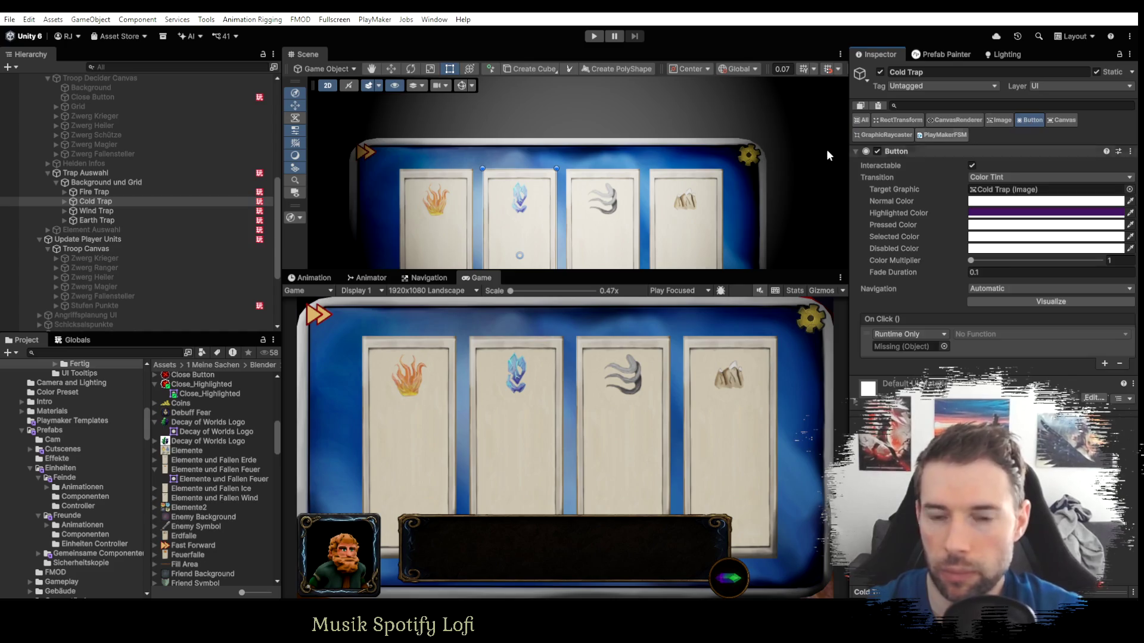
{"action": "mouse_move", "coordinate": [95, 201]}
{"action": "left_mouse_down"}
{"action": "mouse_move", "coordinate": [888, 364]}
{"action": "mouse_move", "coordinate": [903, 346]}
{"action": "left_mouse_up"}
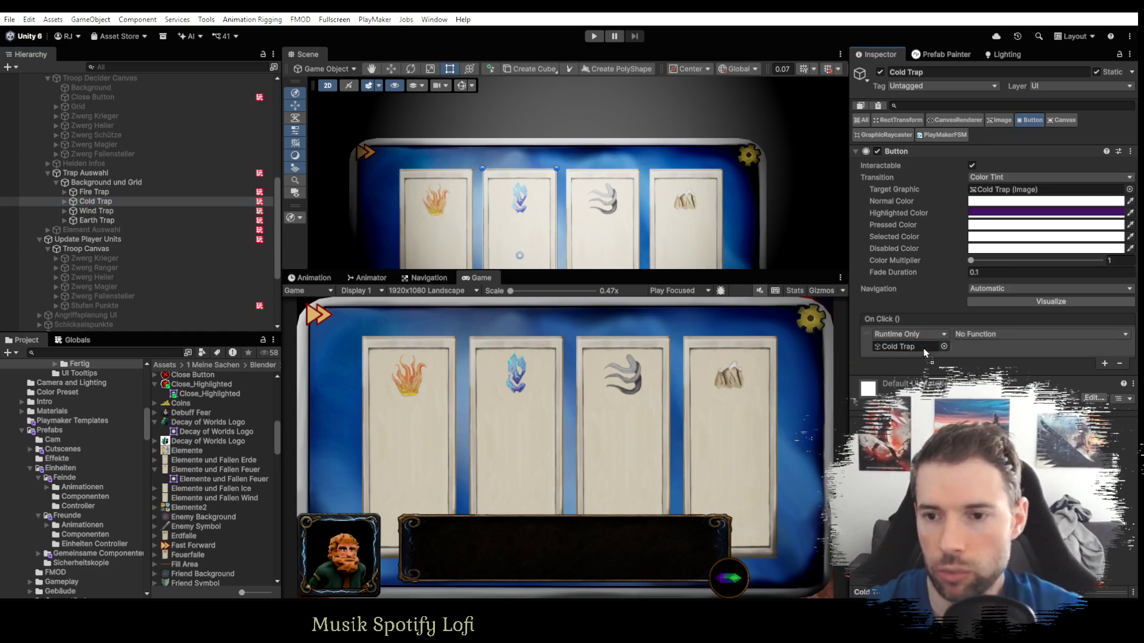
{"action": "left_click", "coordinate": [1039, 334]}
{"action": "mouse_move", "coordinate": [1007, 458]}
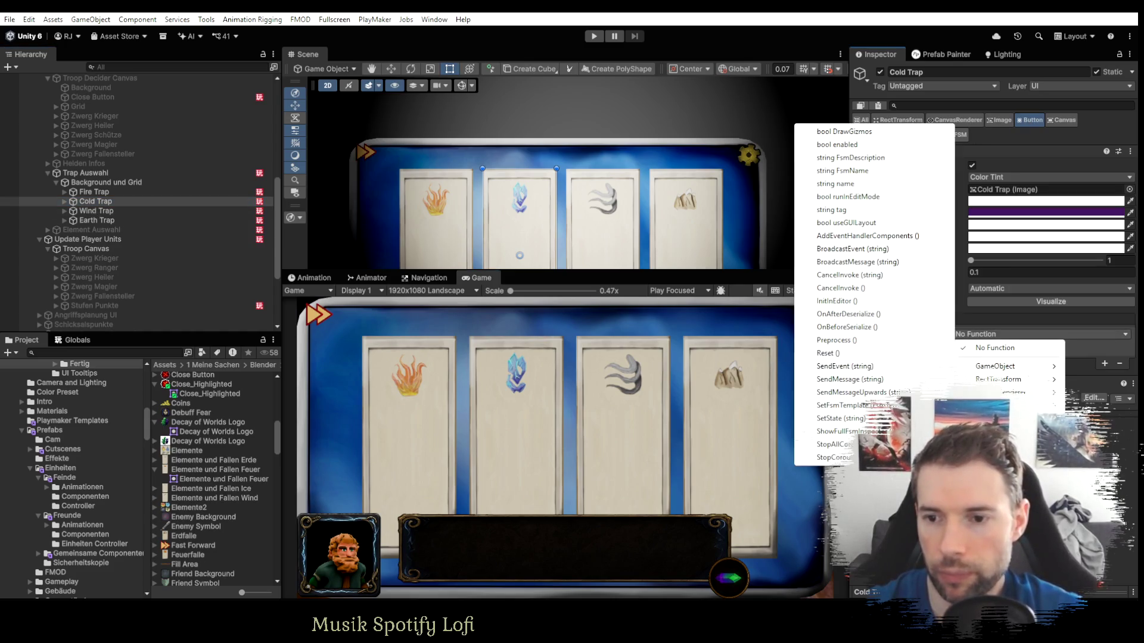
{"action": "left_click", "coordinate": [830, 365]}
Make Wind Trap's On Click call its PlayMakerFSM.SendEvent with the Activate event.
{"action": "left_click", "coordinate": [102, 211]}
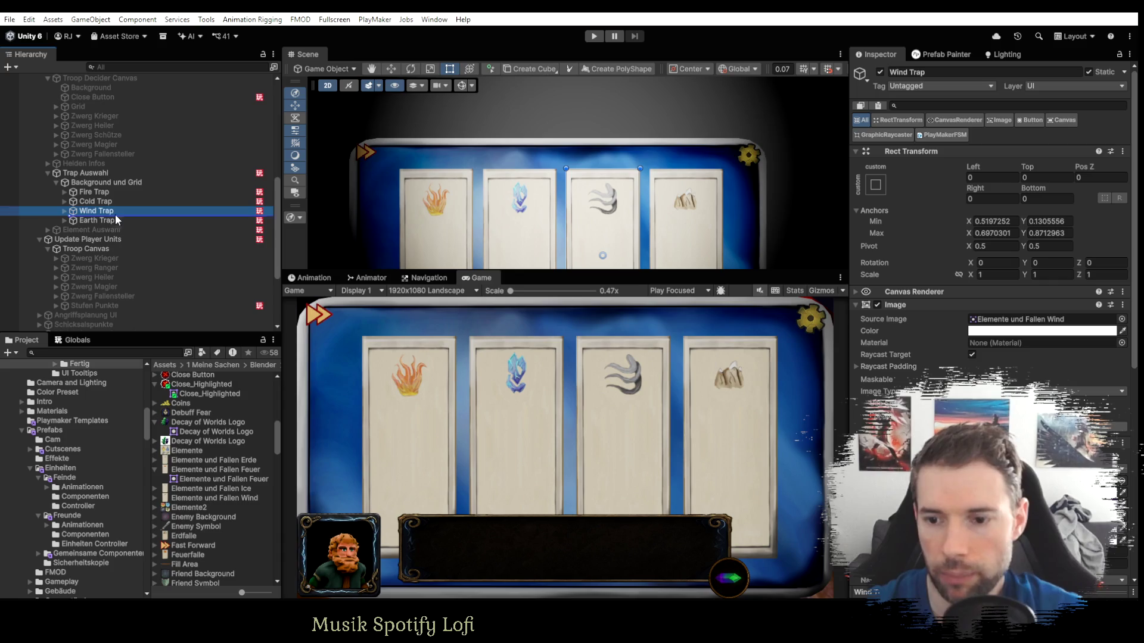
{"action": "scroll", "coordinate": [989, 208], "scroll_direction": "down", "scroll_amount": 10}
{"action": "left_click_drag", "start_coordinate": [965, 351], "coordinate": [905, 319]}
{"action": "left_click", "coordinate": [973, 306]}
{"action": "mouse_move", "coordinate": [1007, 402]}
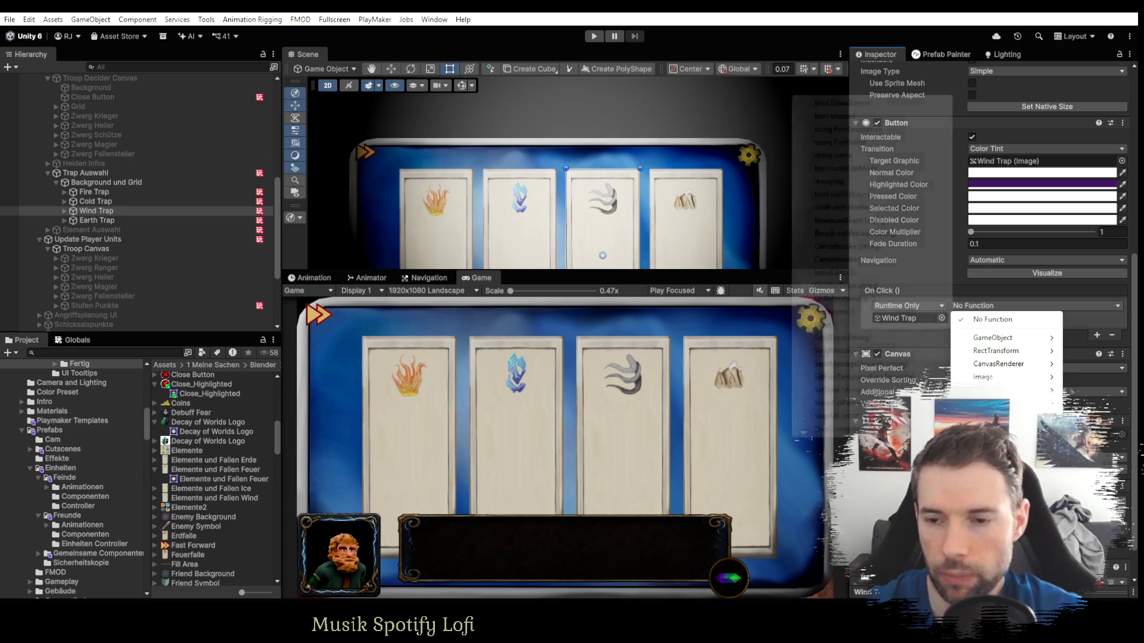
{"action": "left_click", "coordinate": [835, 346]}
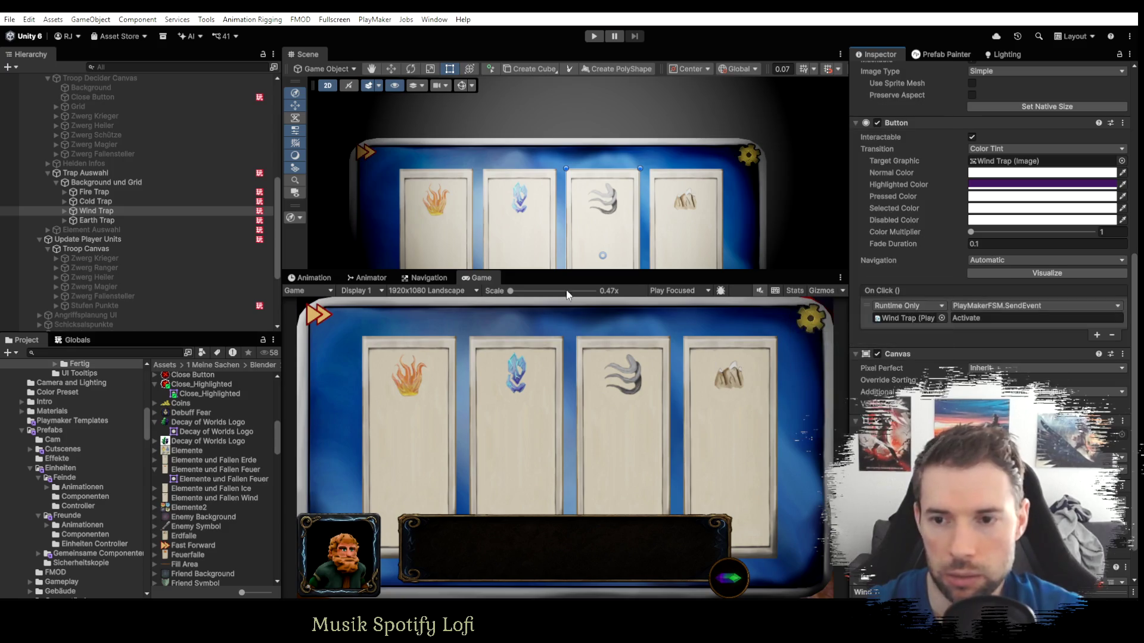
Make Earth Trap's On Click call its PlayMakerFSM.SendEvent with the Activate event.
{"action": "left_click", "coordinate": [107, 221]}
{"action": "left_click_drag", "start_coordinate": [135, 229], "coordinate": [903, 327]}
{"action": "left_click", "coordinate": [966, 314]}
{"action": "mouse_move", "coordinate": [1007, 398]}
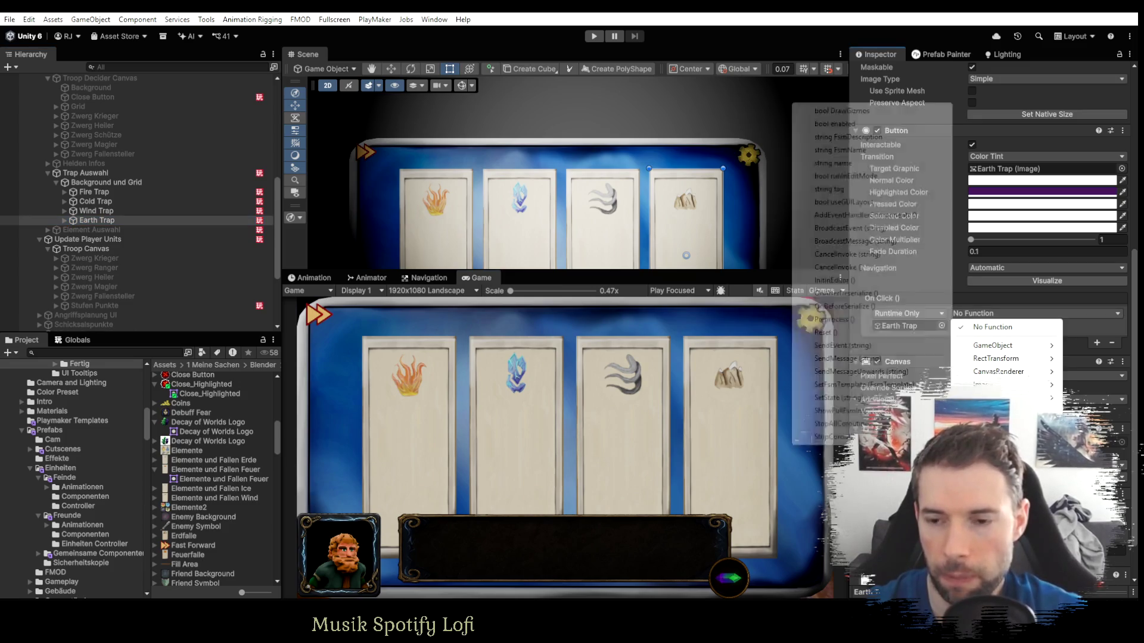
{"action": "left_click", "coordinate": [837, 347]}
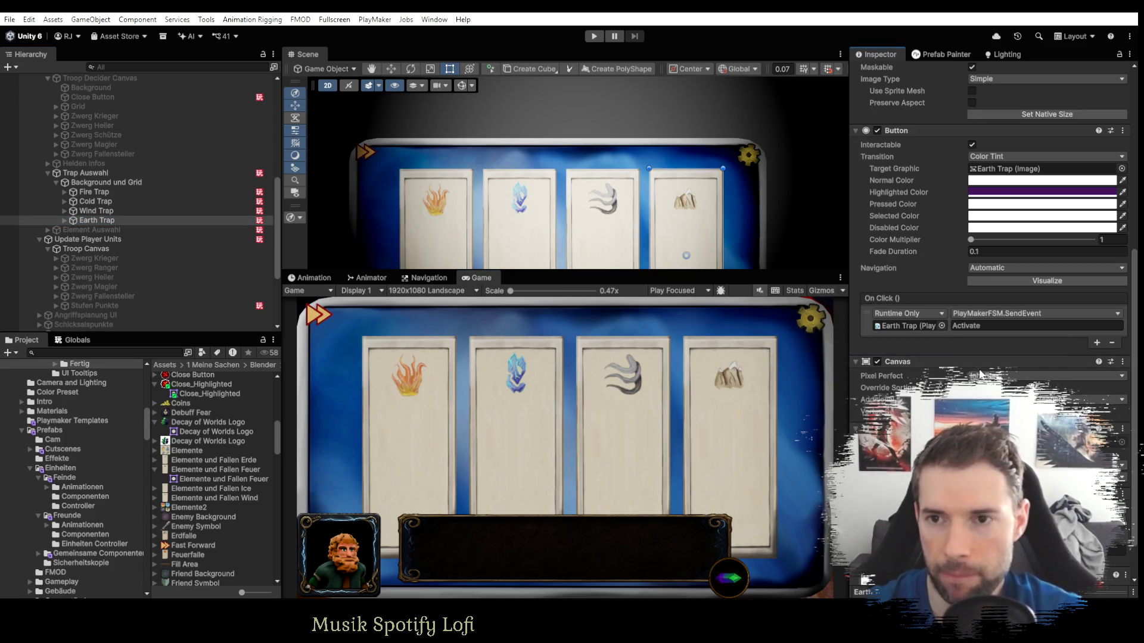
Filter the Inspector to PlayMakerFSM, check Fire Trap's Index 0 and set Cold Trap's Index to 1.
{"action": "scroll", "coordinate": [989, 163], "scroll_direction": "up", "scroll_amount": 5}
{"action": "scroll", "coordinate": [959, 160], "scroll_direction": "up", "scroll_amount": 2}
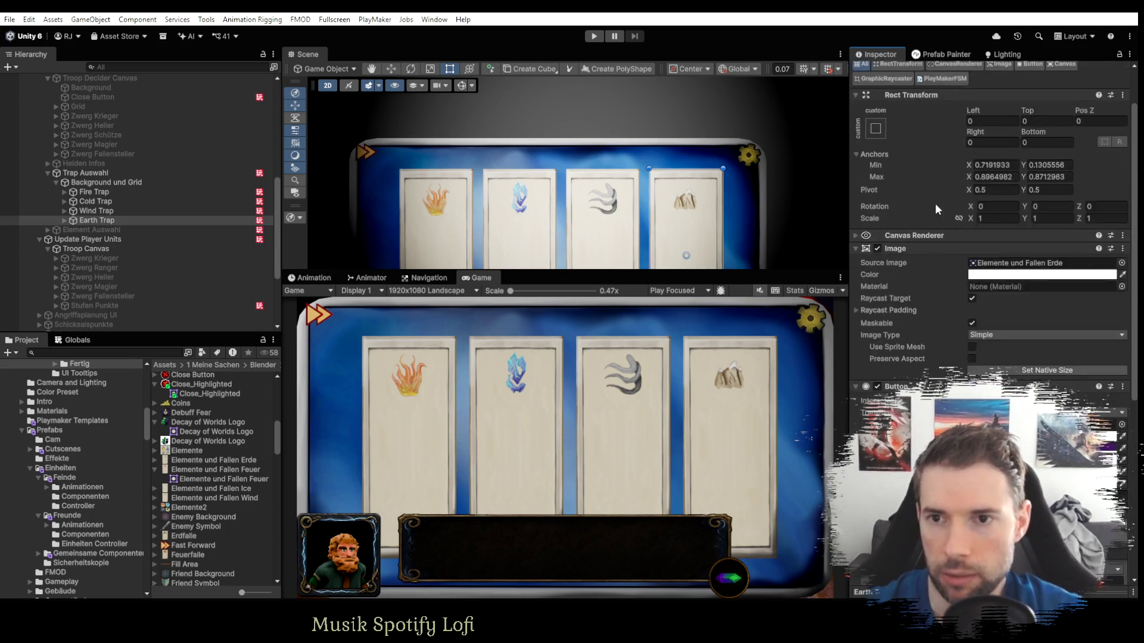
{"action": "left_click", "coordinate": [932, 78]}
{"action": "left_click", "coordinate": [116, 194]}
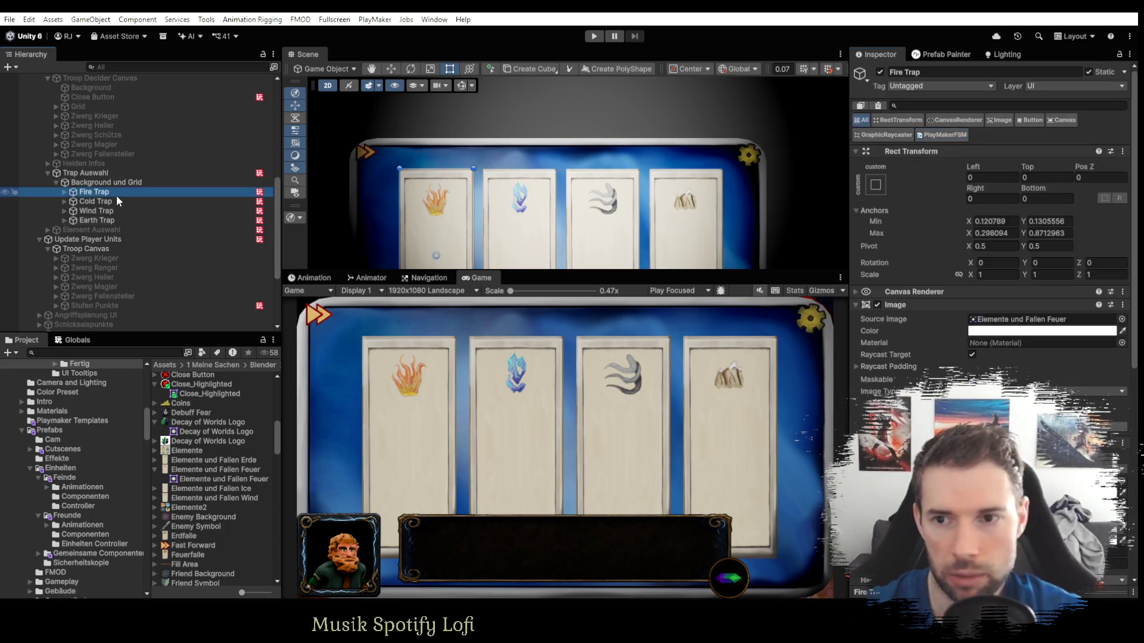
{"action": "left_click", "coordinate": [933, 134]}
{"action": "left_click", "coordinate": [173, 202]}
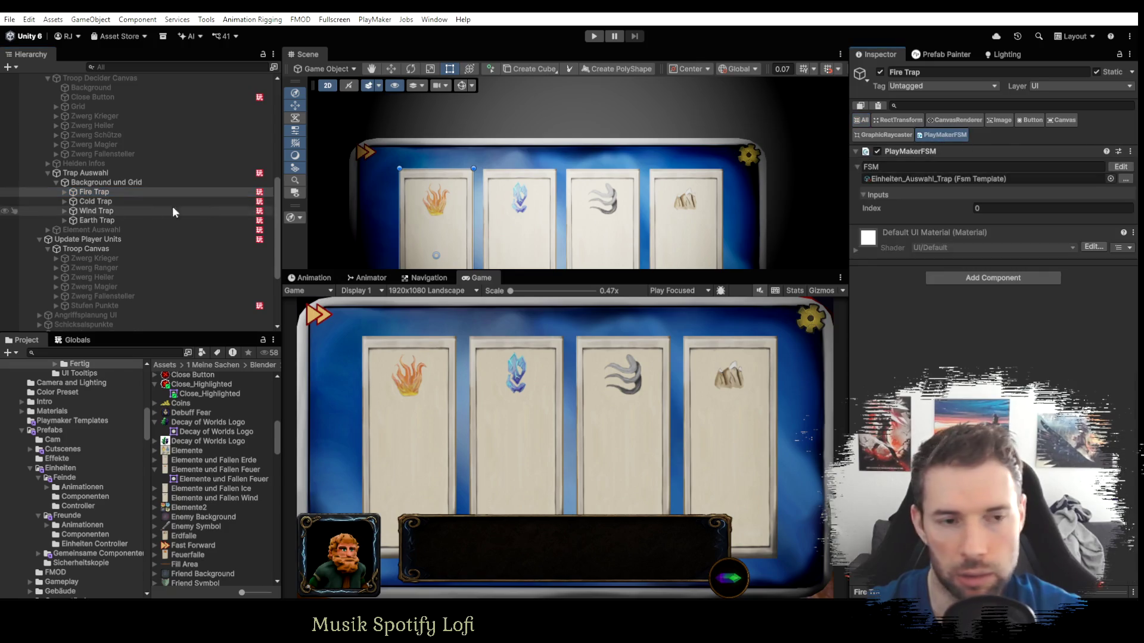
{"action": "left_click", "coordinate": [945, 135]}
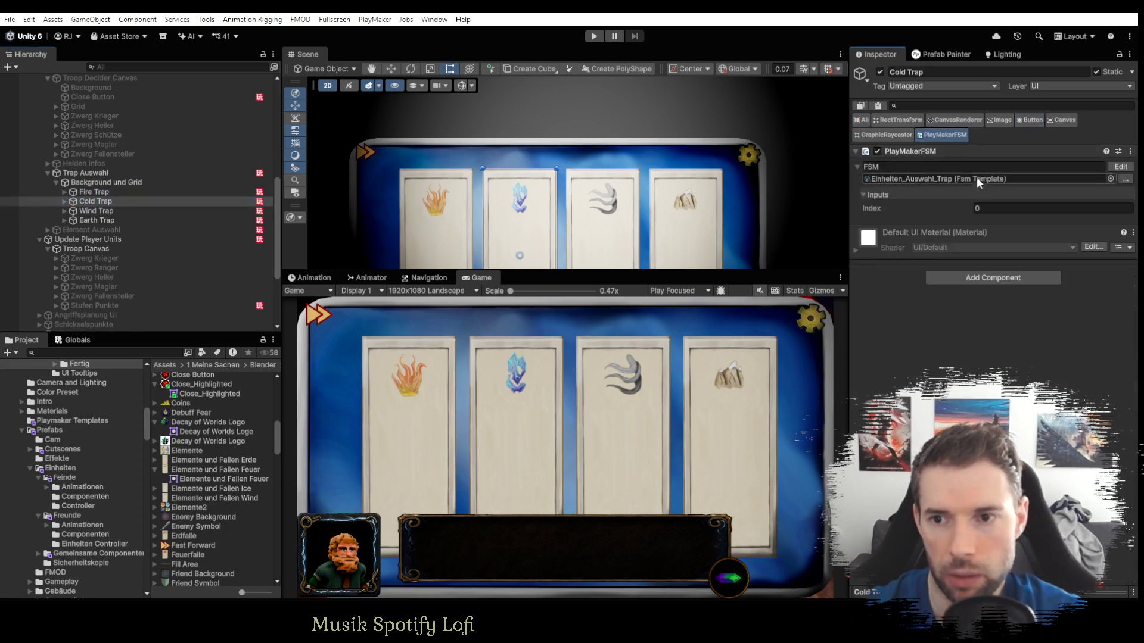
{"action": "left_click", "coordinate": [1013, 208]}
{"action": "type", "text": "1"}
Set Wind Trap's Index to 2 and Earth Trap's to 3, then enter Play mode.
{"action": "left_click", "coordinate": [96, 211]}
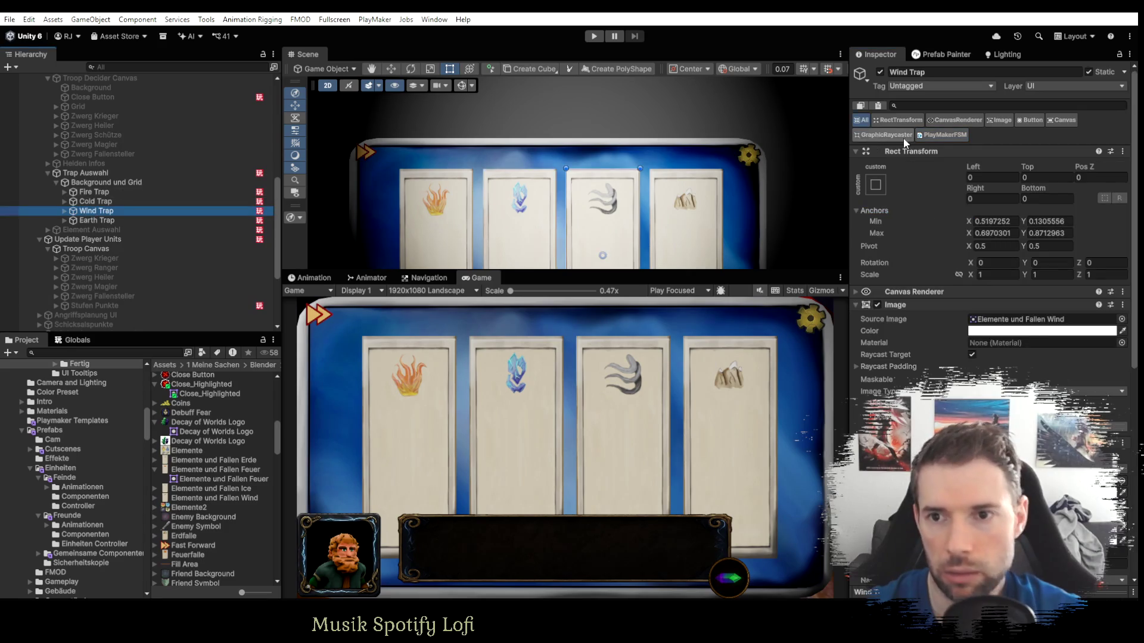
{"action": "left_click", "coordinate": [945, 135]}
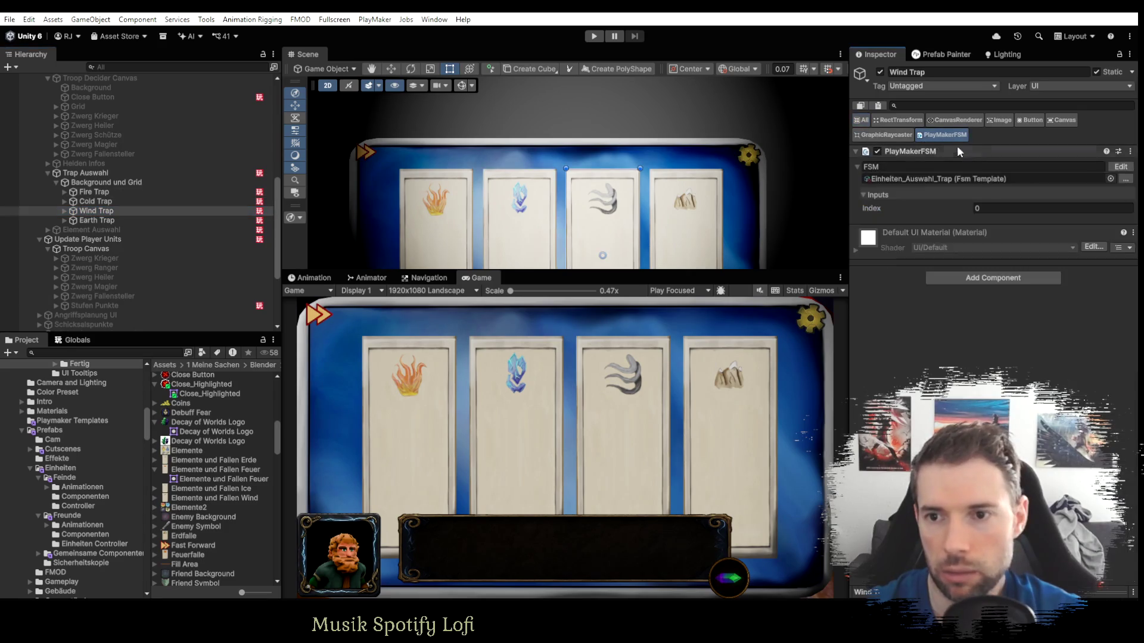
{"action": "left_click", "coordinate": [102, 221]}
{"action": "left_click", "coordinate": [988, 209]}
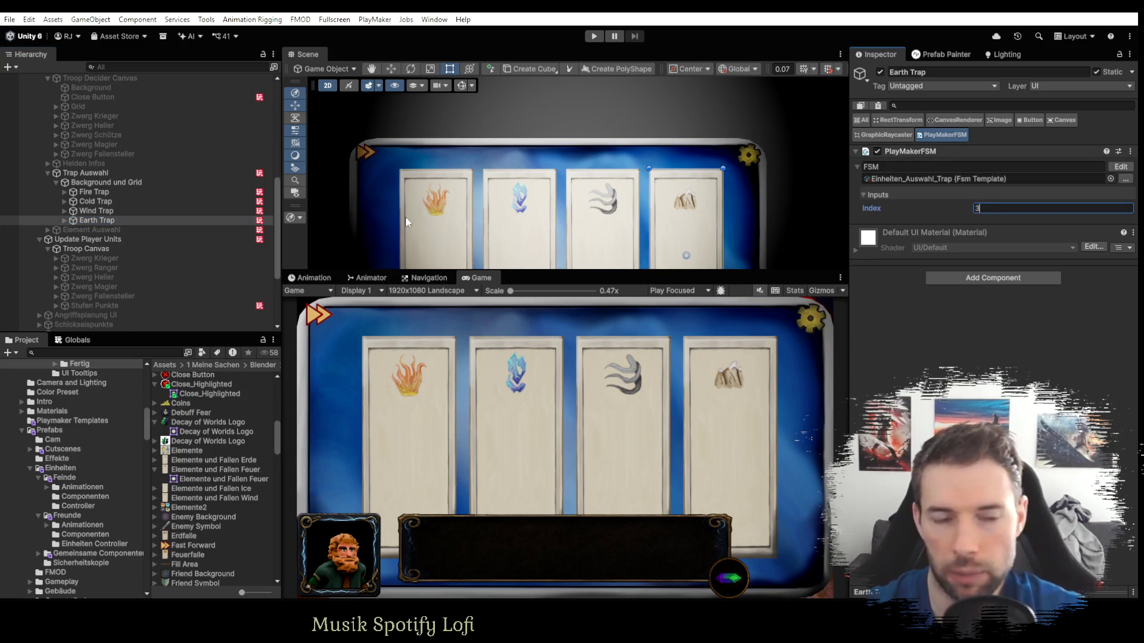
{"action": "left_click", "coordinate": [594, 35]}
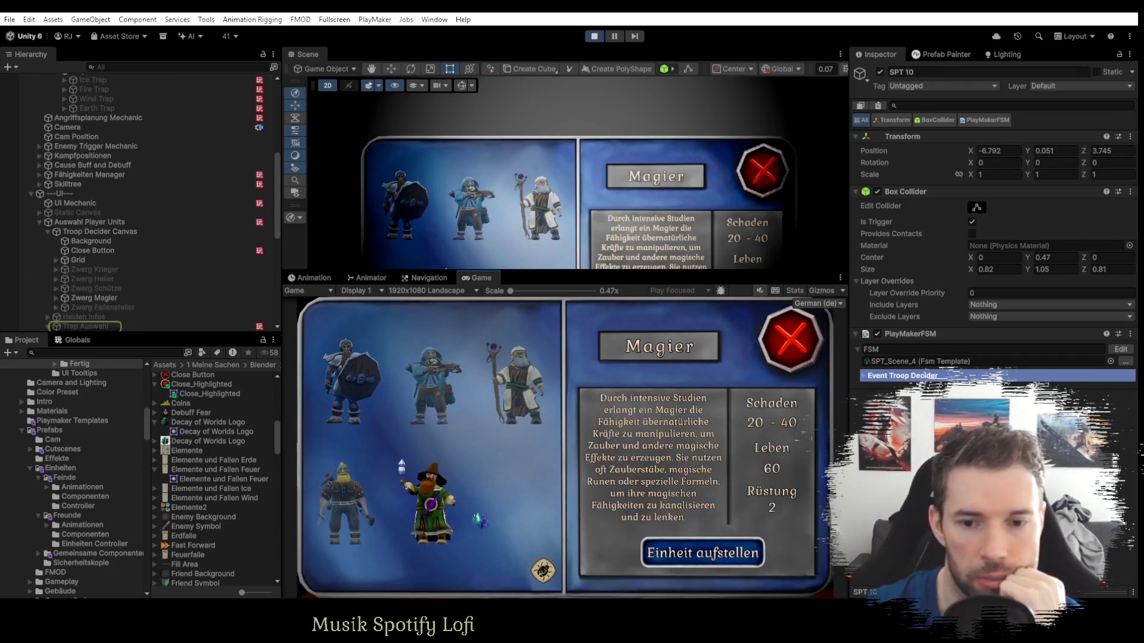
Place the Magier unit in the running game to reach the element cards.
{"action": "left_click", "coordinate": [703, 553]}
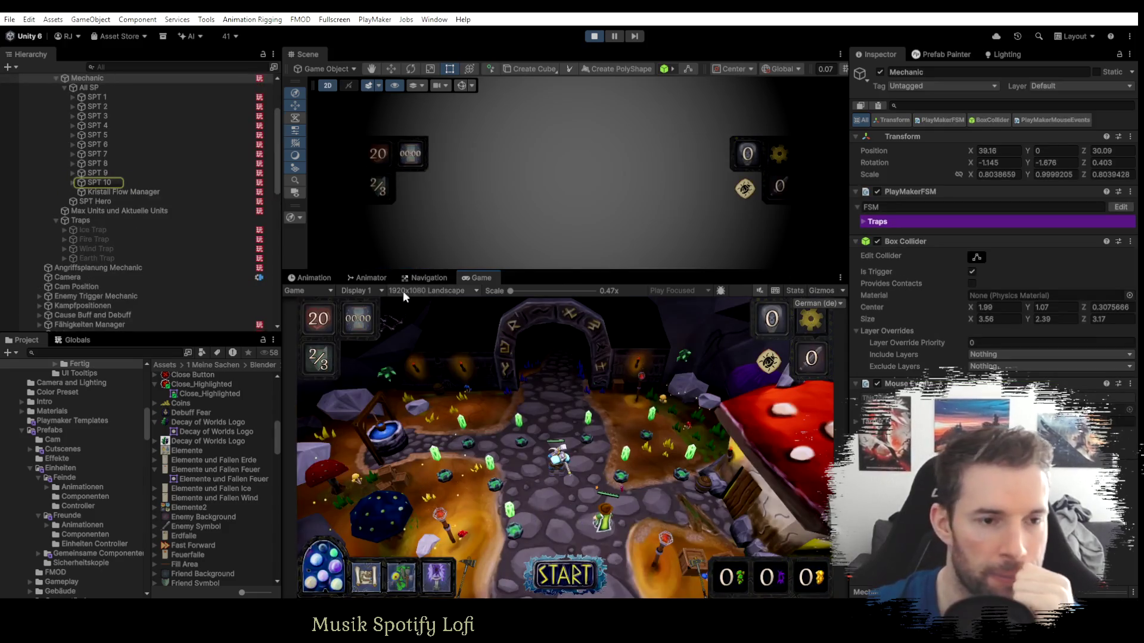
{"action": "scroll", "coordinate": [125, 256], "scroll_direction": "up", "scroll_amount": 3}
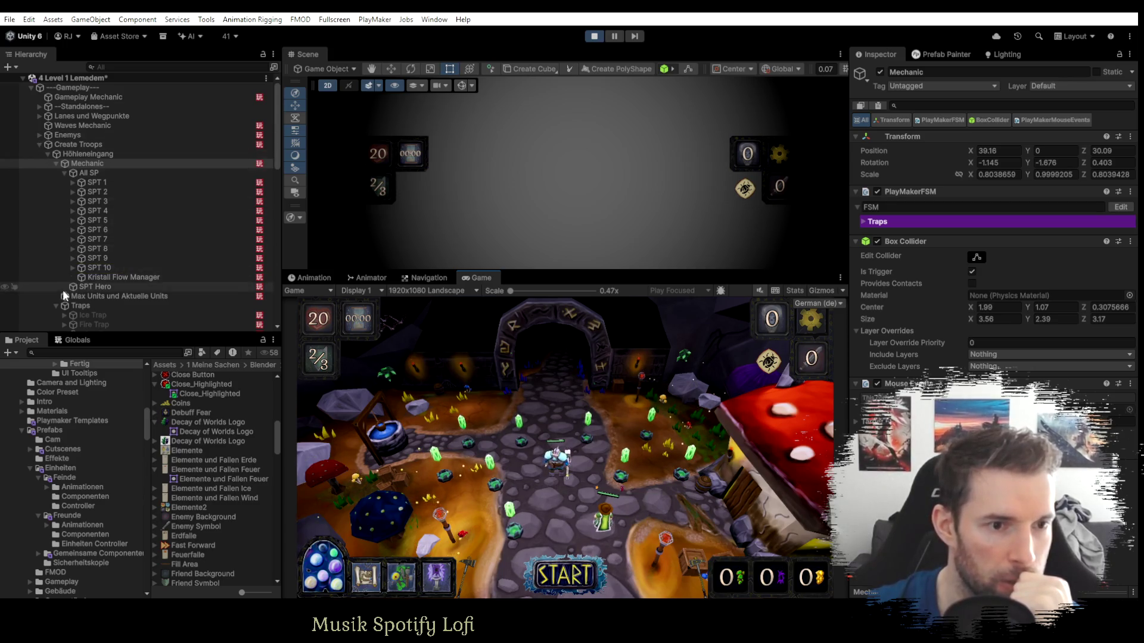
{"action": "scroll", "coordinate": [102, 299], "scroll_direction": "down", "scroll_amount": 3}
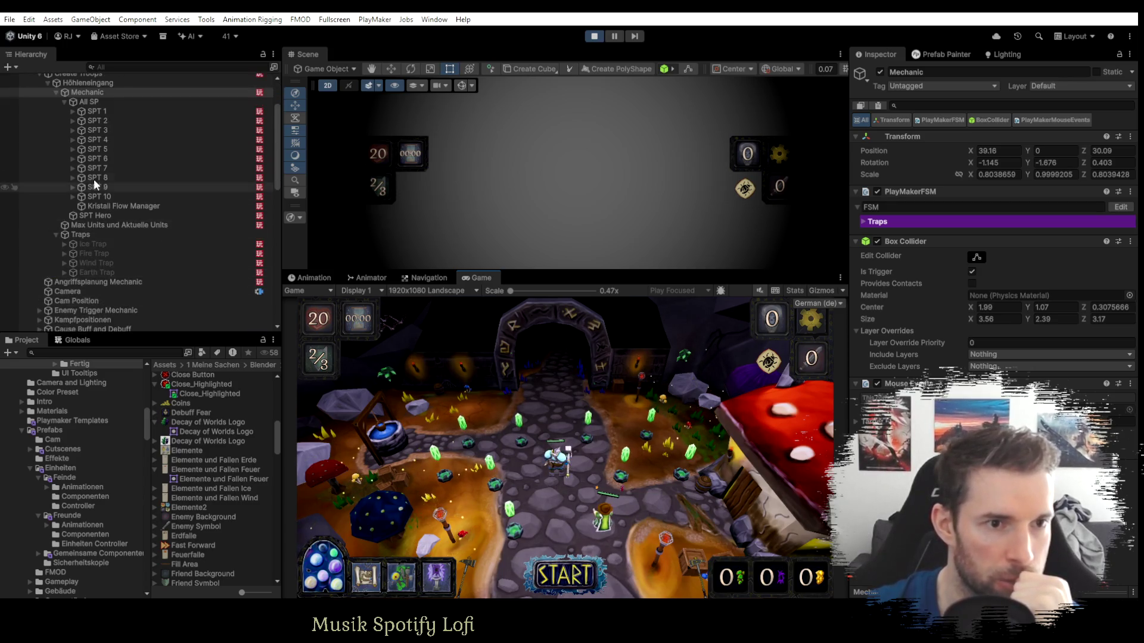
Compare the Ice Trap, Fire Trap and other trap objects' components in the Hierarchy.
{"action": "left_click", "coordinate": [94, 243]}
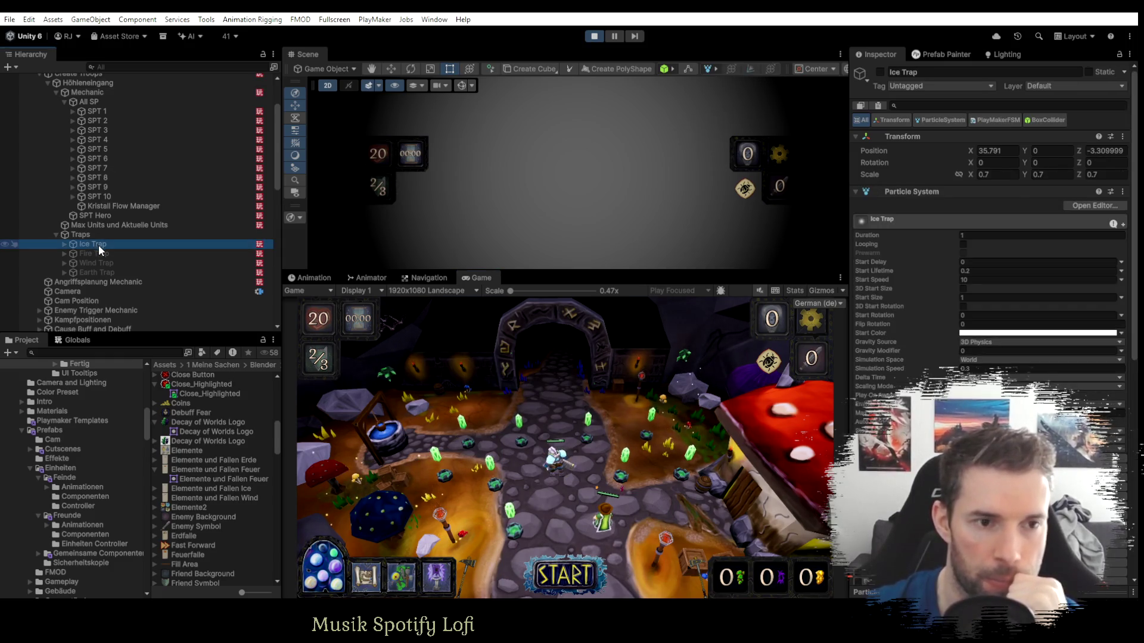
{"action": "left_click", "coordinate": [97, 255]}
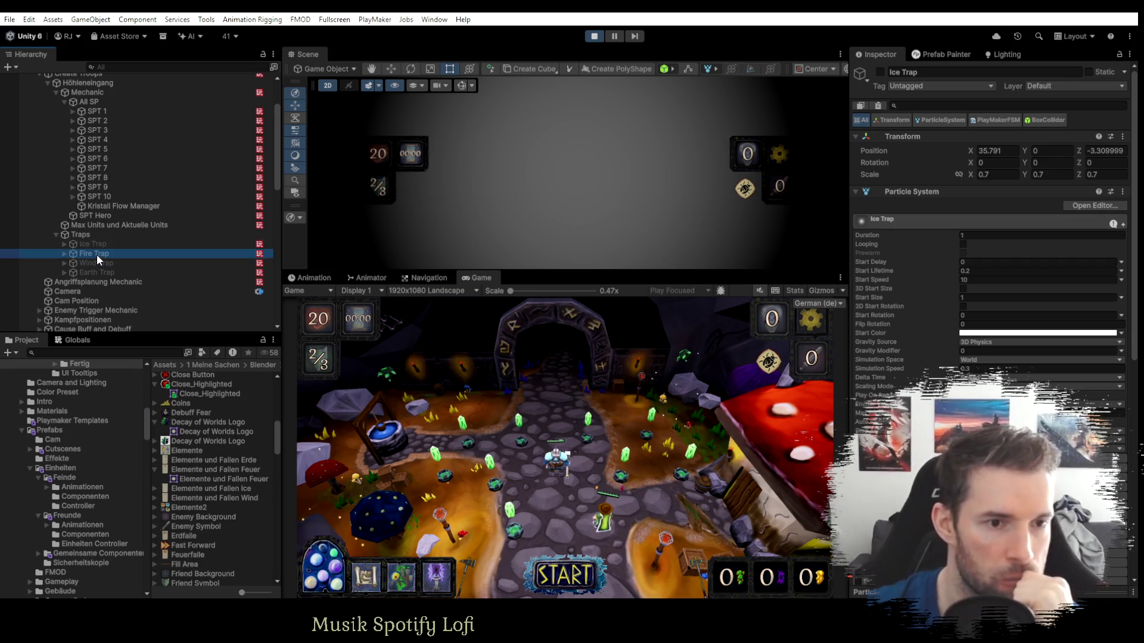
{"action": "left_click", "coordinate": [96, 263]}
{"action": "left_click", "coordinate": [96, 272]}
{"action": "left_click", "coordinate": [93, 254]}
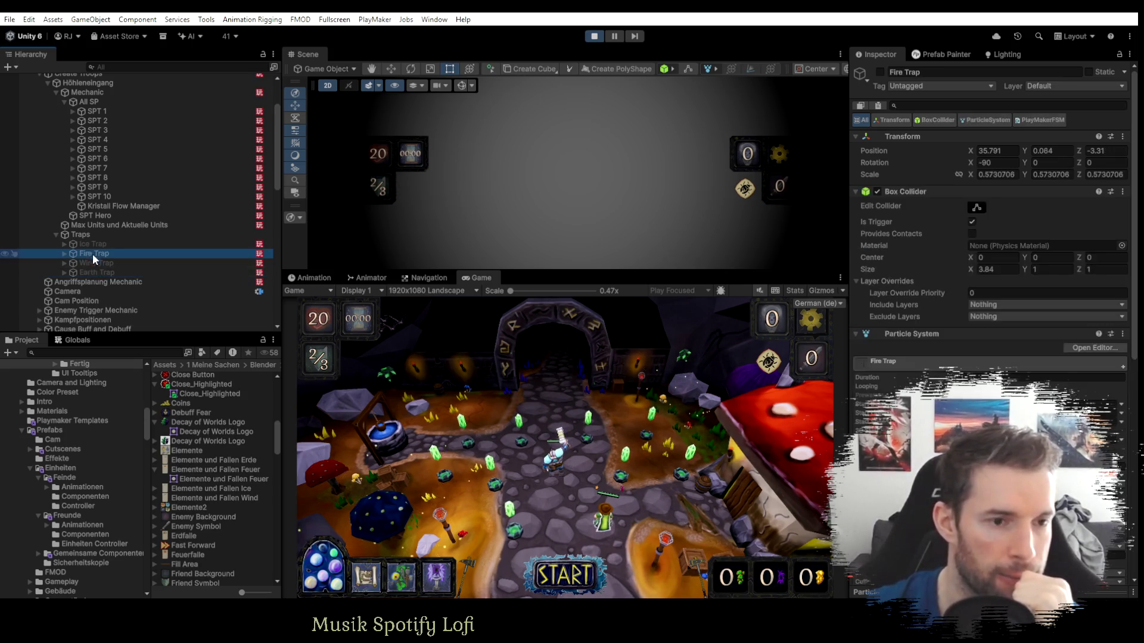
{"action": "scroll", "coordinate": [93, 263], "scroll_direction": "down", "scroll_amount": 4}
{"action": "scroll", "coordinate": [92, 263], "scroll_direction": "down", "scroll_amount": 5}
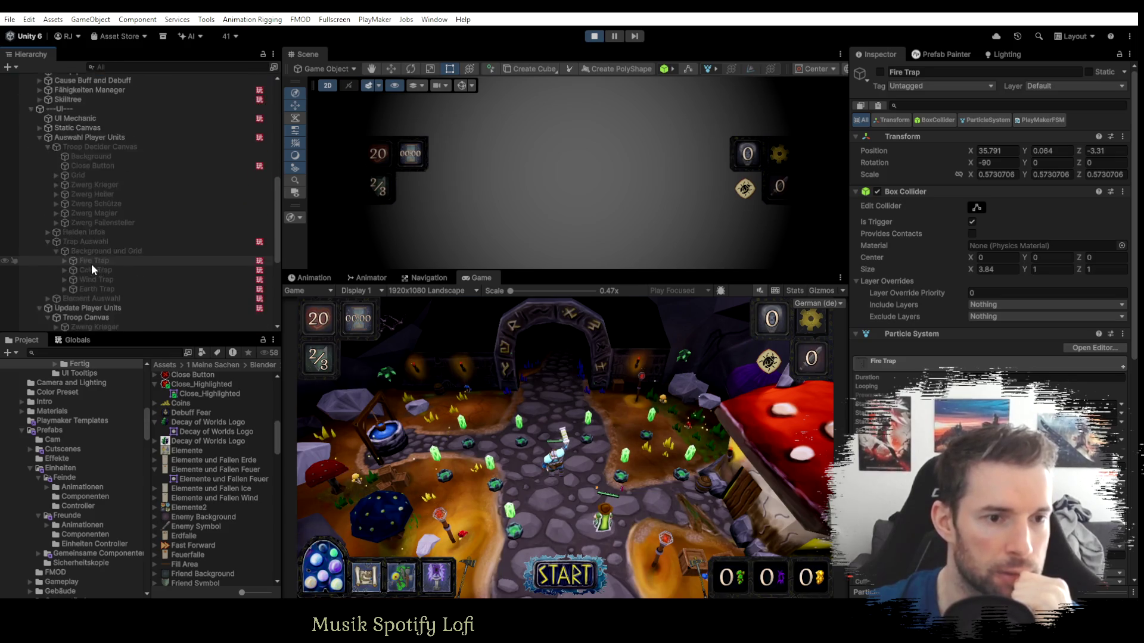
{"action": "left_click", "coordinate": [86, 262]}
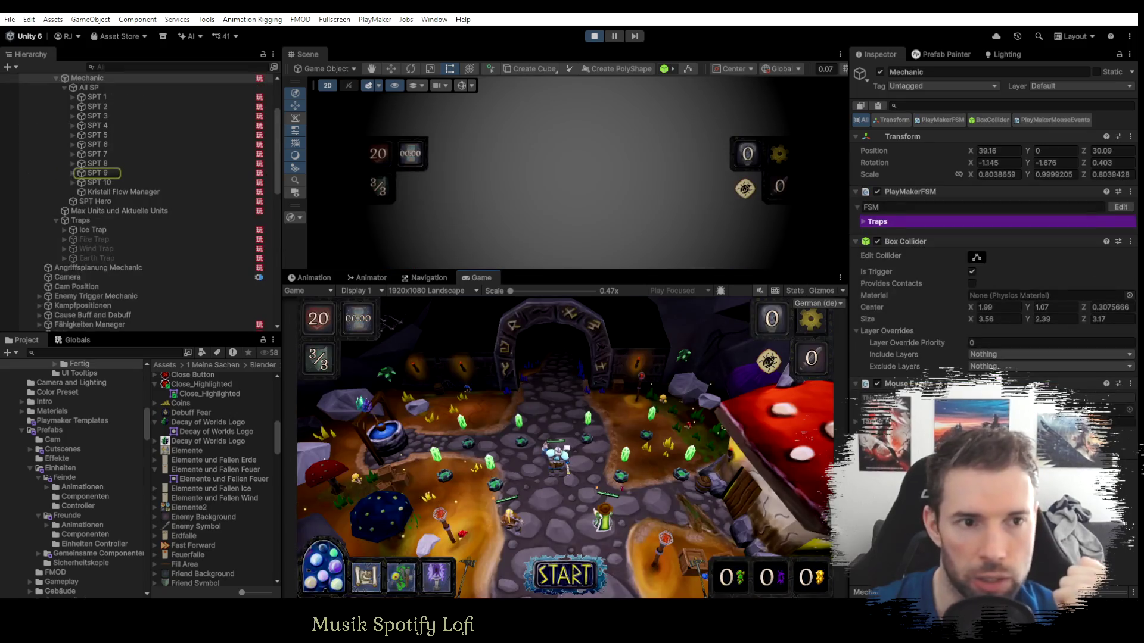
Select the Fire Trap button under Trap Auswahl to show its template FSM with Index 0.
{"action": "left_click", "coordinate": [95, 231]}
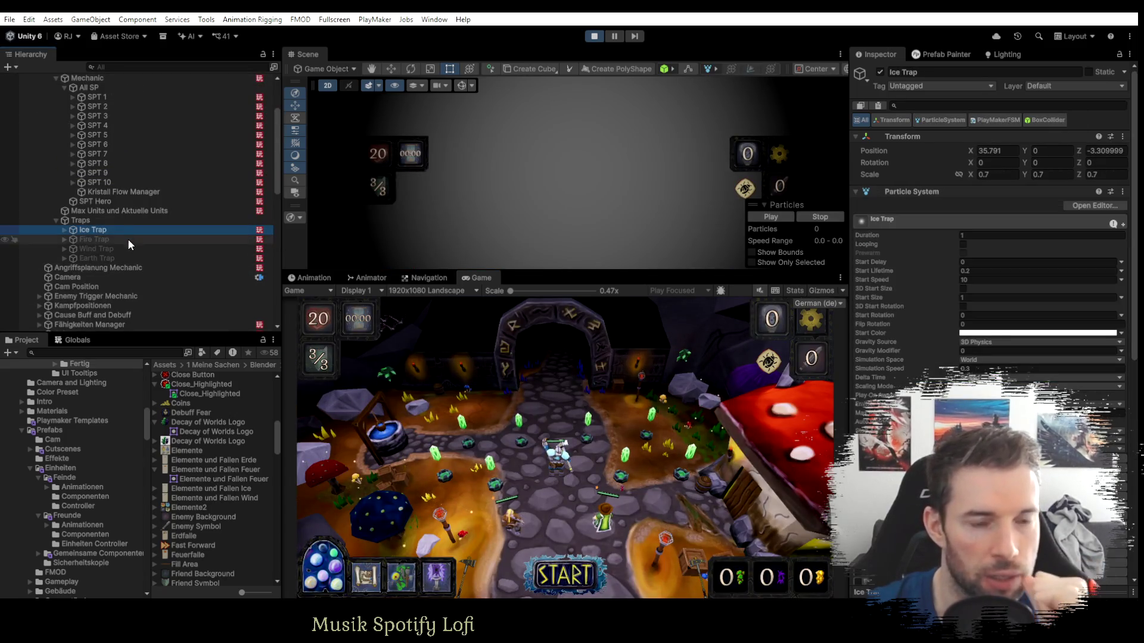
{"action": "scroll", "coordinate": [119, 227], "scroll_direction": "down", "scroll_amount": 4}
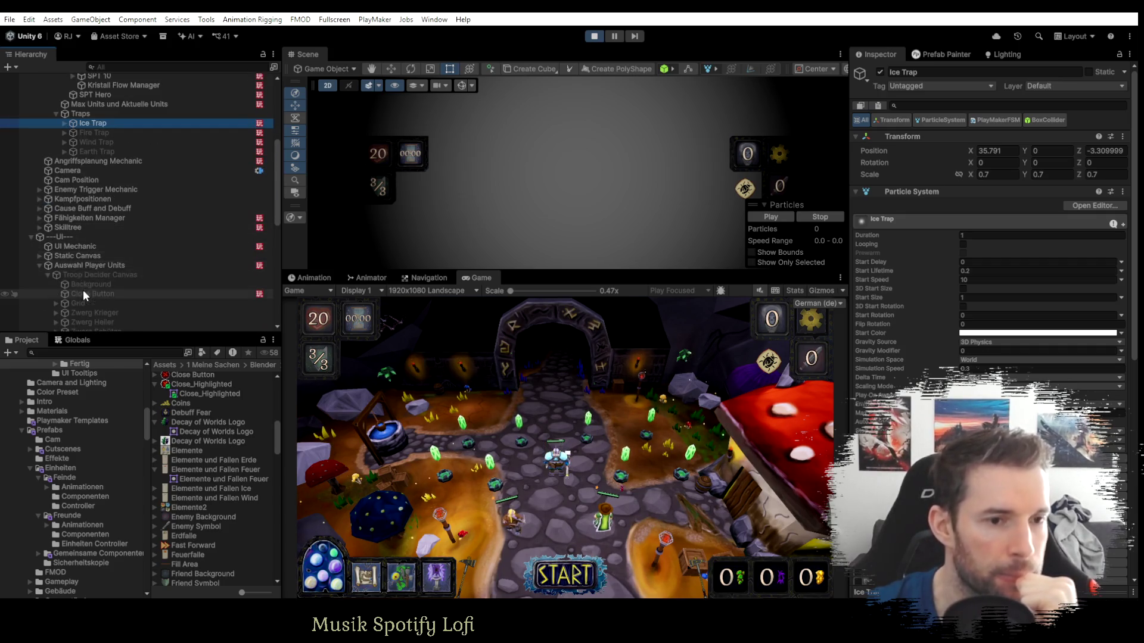
{"action": "scroll", "coordinate": [84, 290], "scroll_direction": "down", "scroll_amount": 3}
{"action": "scroll", "coordinate": [98, 263], "scroll_direction": "down", "scroll_amount": 4}
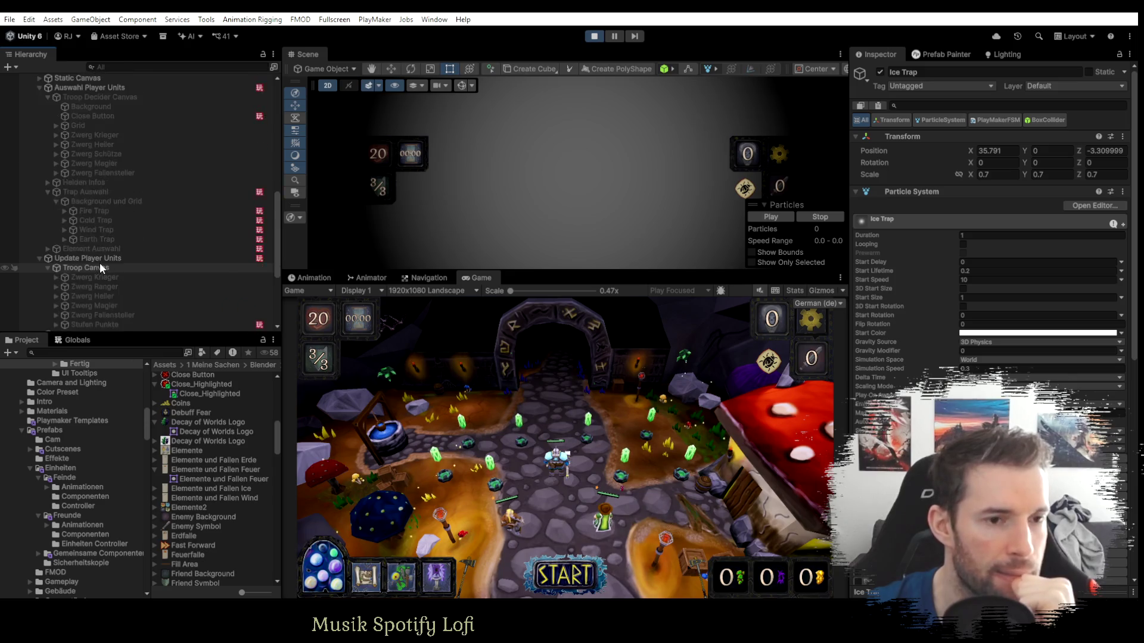
{"action": "left_click", "coordinate": [91, 213]}
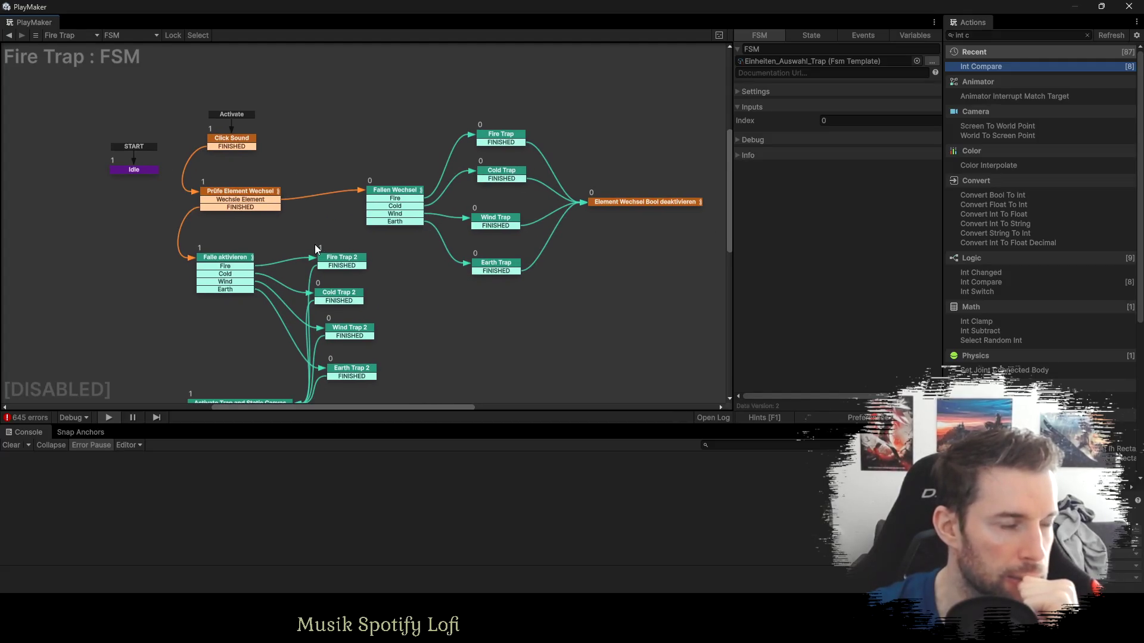
Inspect the actions of the Fire Trap 2, Falle aktivieren and Idle states.
{"action": "left_click", "coordinate": [343, 265]}
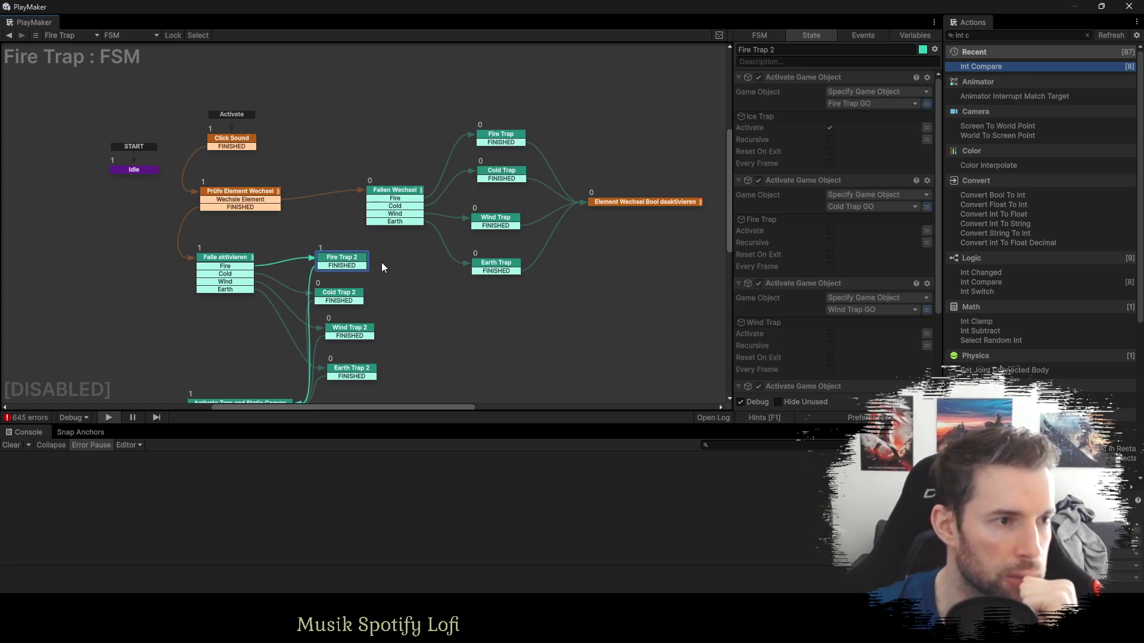
{"action": "left_click", "coordinate": [232, 262]}
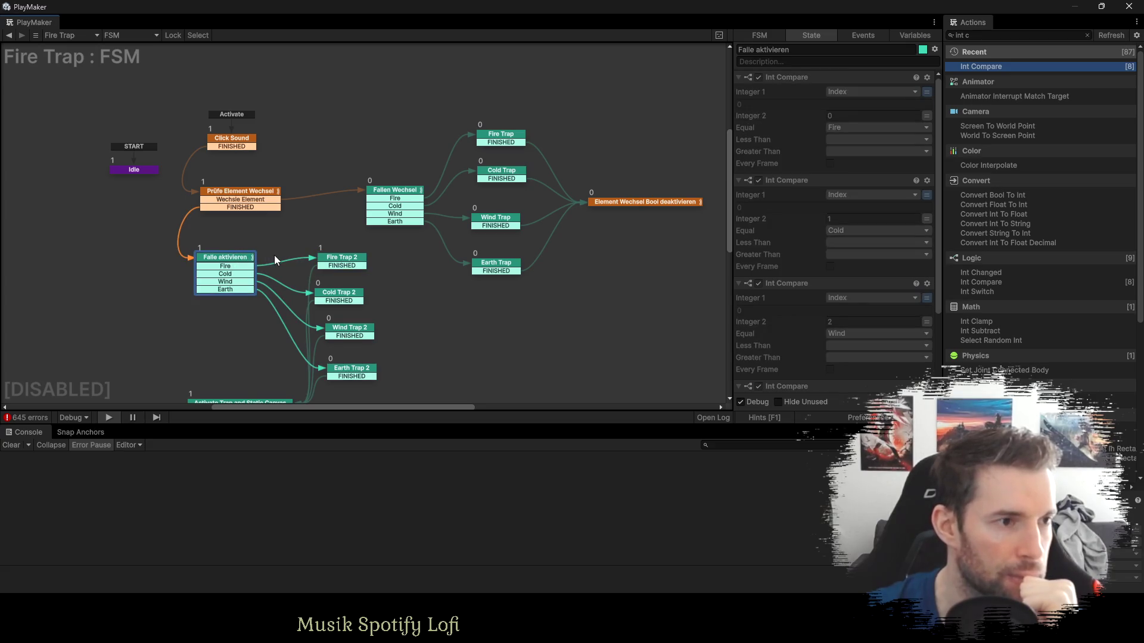
{"action": "left_click", "coordinate": [342, 266]}
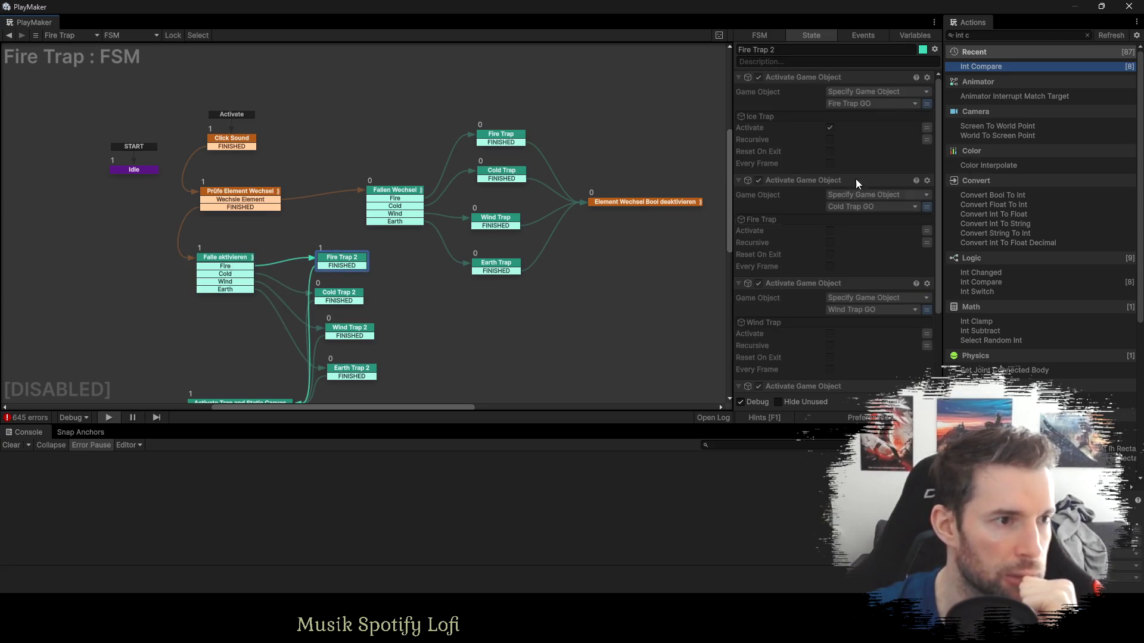
{"action": "left_click", "coordinate": [133, 171]}
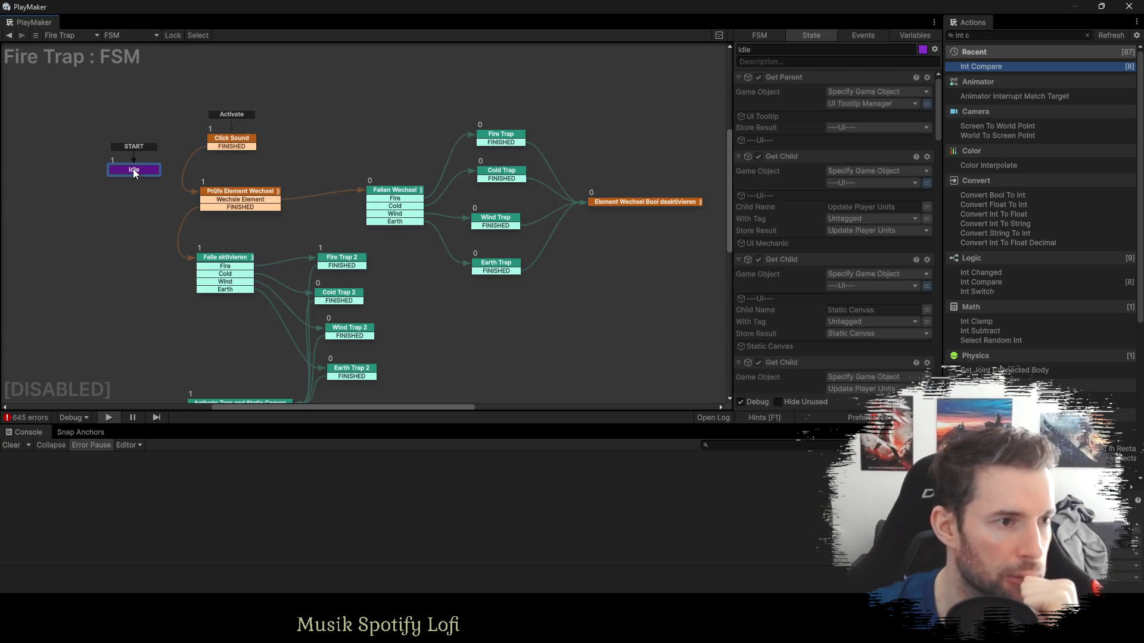
{"action": "scroll", "coordinate": [842, 238], "scroll_direction": "down", "scroll_amount": 5}
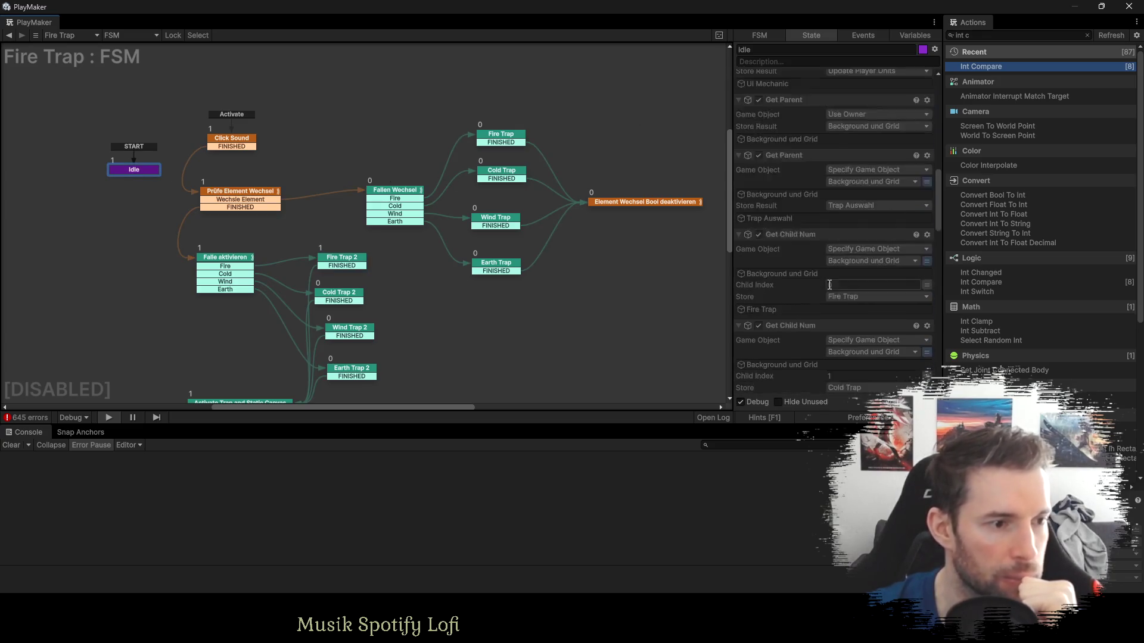
{"action": "scroll", "coordinate": [830, 285], "scroll_direction": "down", "scroll_amount": 6}
Reselect Fire Trap, open the Einheiten_Auswahl_Trap template graph and edit the Idle state's child index.
{"action": "key", "text": "alt+Tab"}
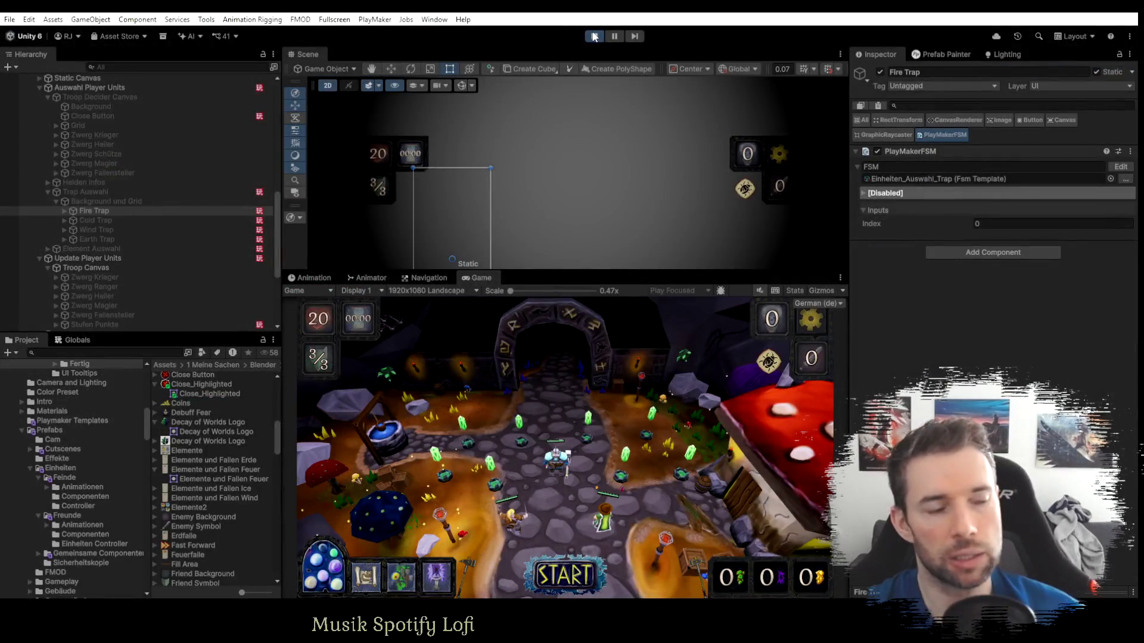
{"action": "key", "text": "alt+Tab"}
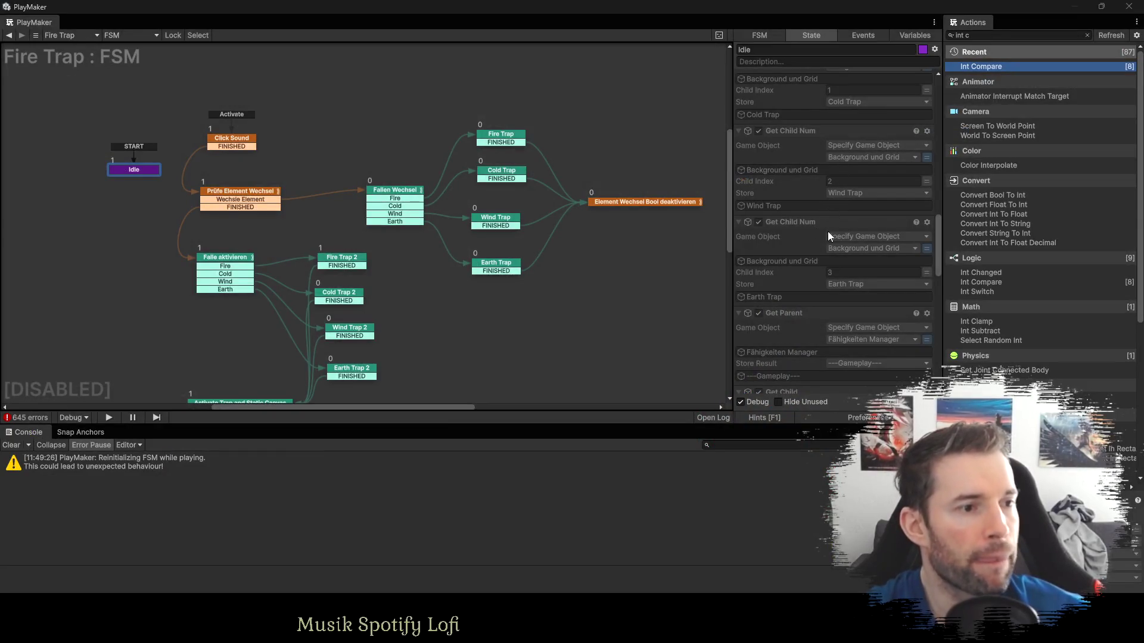
{"action": "key", "text": "ctrl+p"}
{"action": "key", "text": "alt+Tab"}
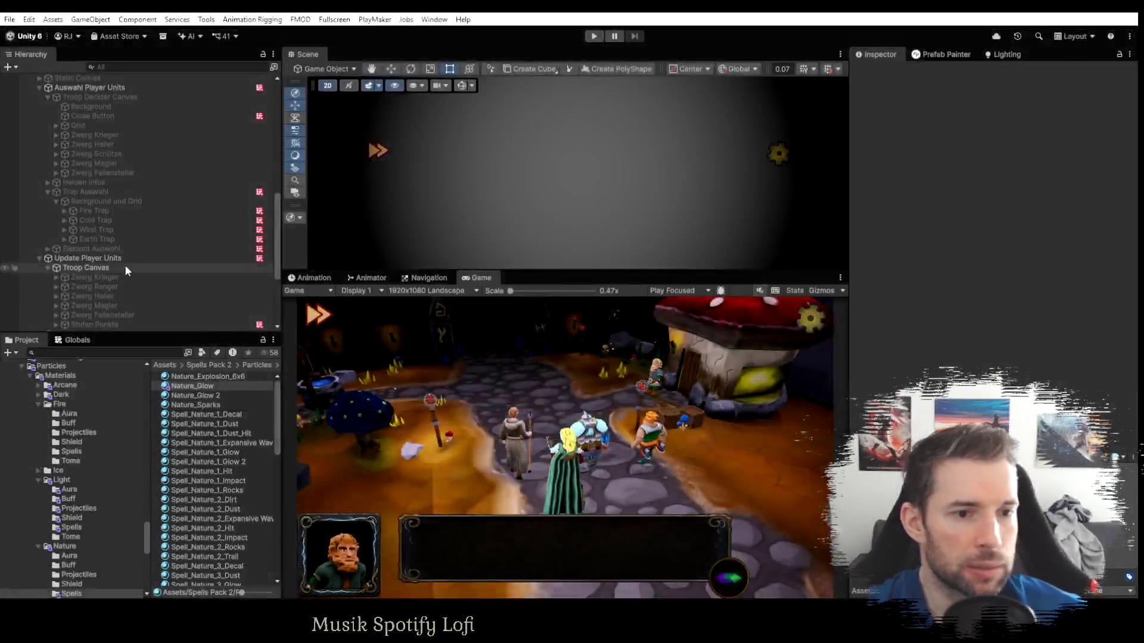
{"action": "left_click", "coordinate": [109, 210]}
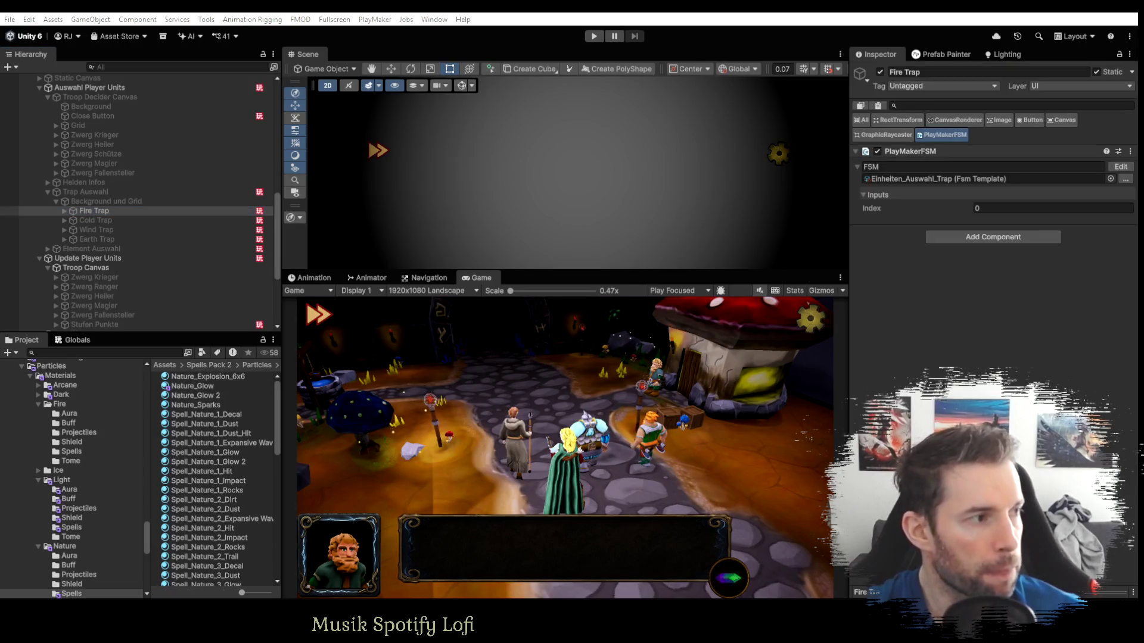
{"action": "key", "text": "alt+Tab"}
{"action": "scroll", "coordinate": [849, 249], "scroll_direction": "up", "scroll_amount": 2}
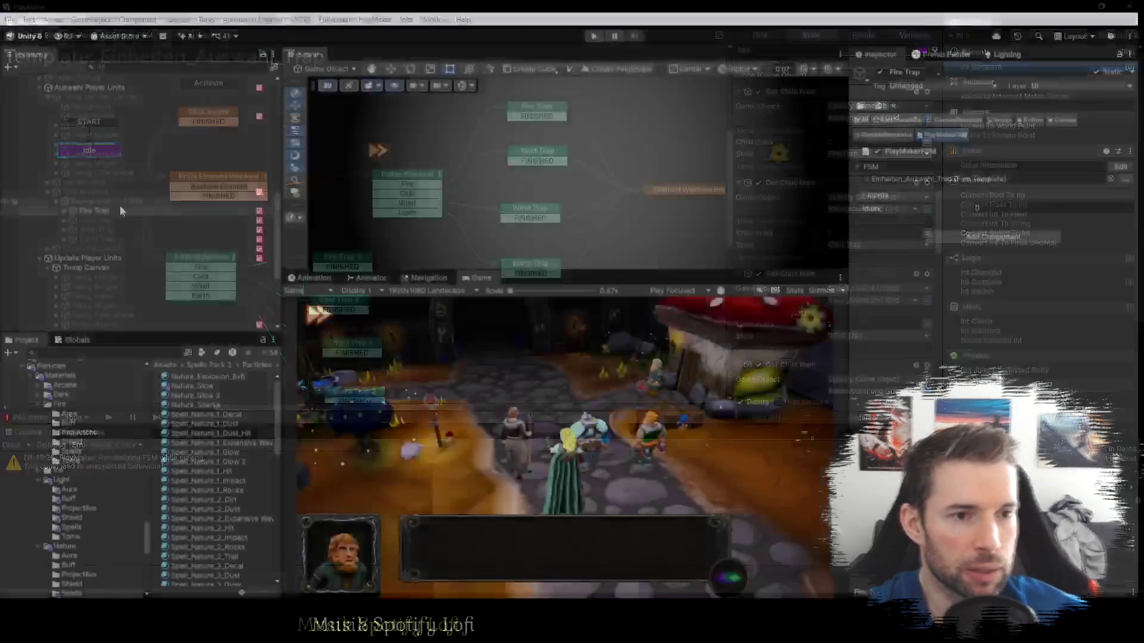
{"action": "scroll", "coordinate": [103, 224], "scroll_direction": "up", "scroll_amount": 10}
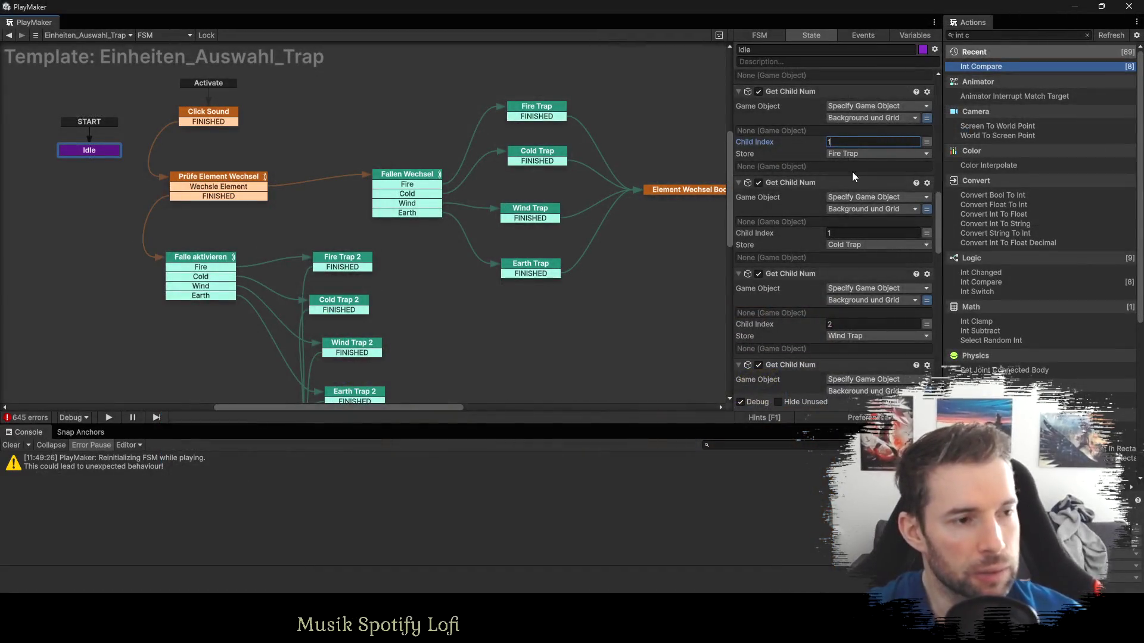
{"action": "left_click", "coordinate": [846, 234]}
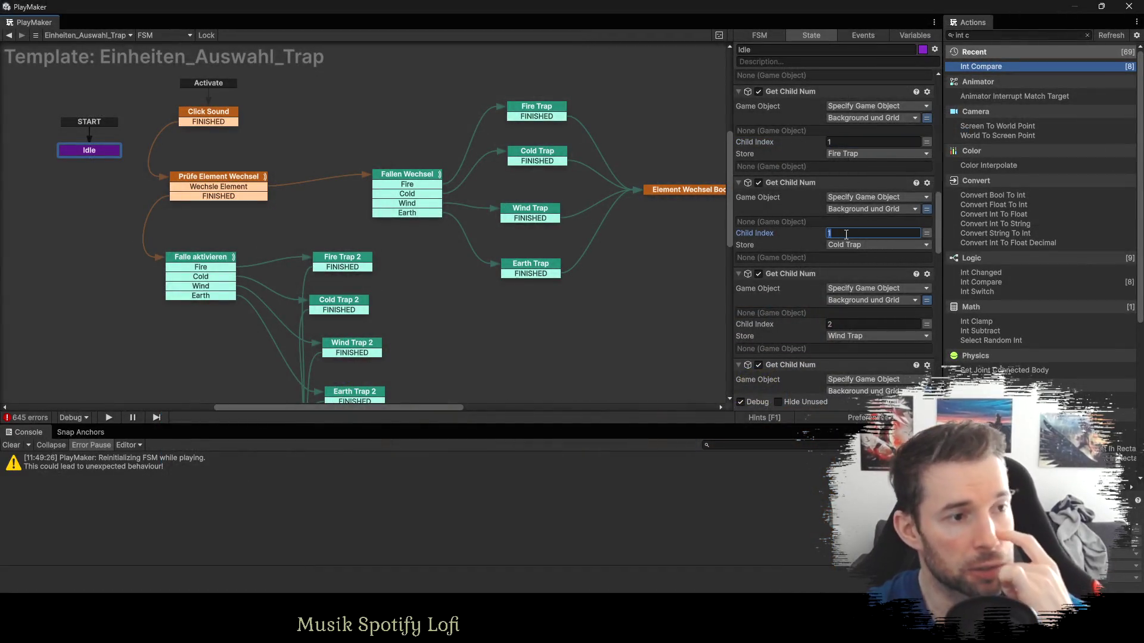